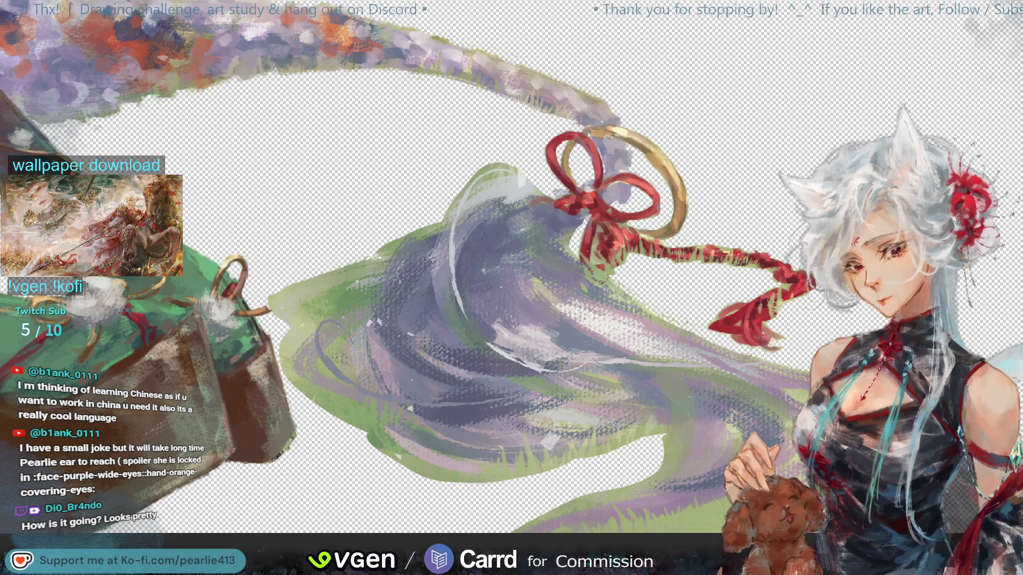
Pan the canvas to bring the green boots and red stockings beside the purple hair sweep
{"action": "left_click_drag", "start_coordinate": [967, 95], "coordinate": [605, 111]}
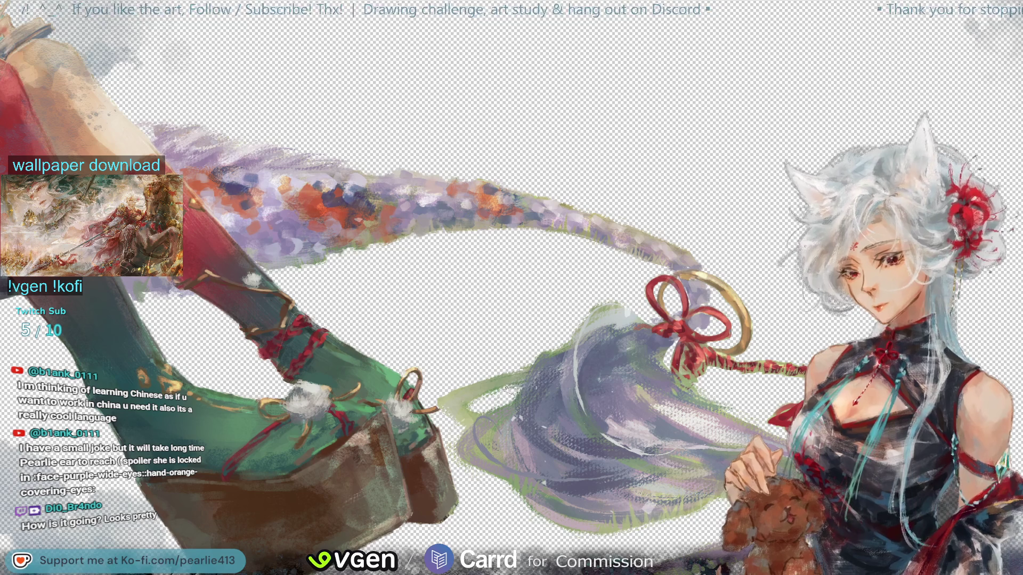
Lasso the purple hair strands below the red bow, dropping the earlier selection
{"action": "left_click", "coordinate": [536, 391]}
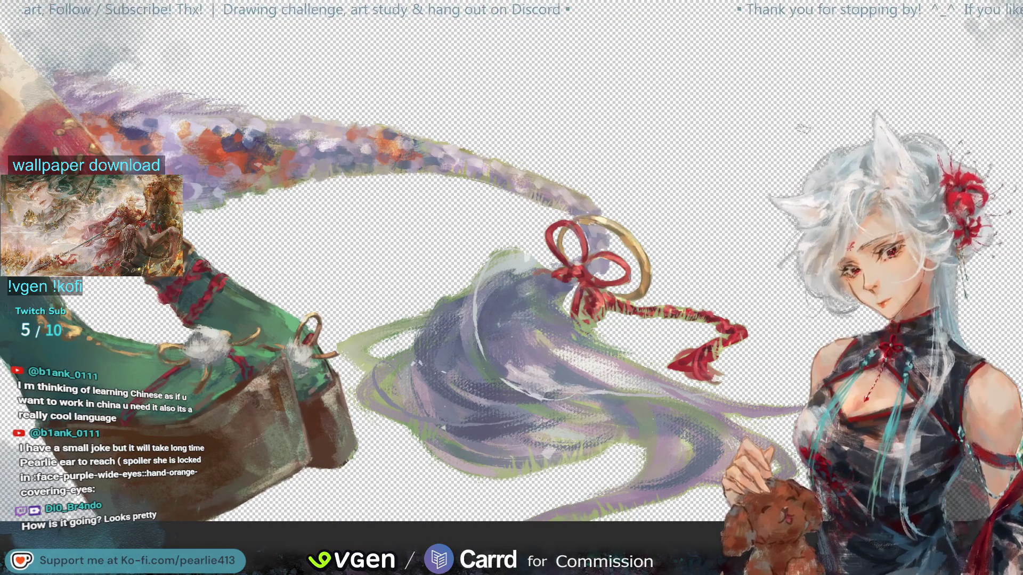
{"action": "mouse_move", "coordinate": [551, 256]}
{"action": "left_mouse_down"}
{"action": "mouse_move", "coordinate": [515, 246]}
{"action": "mouse_move", "coordinate": [475, 269]}
{"action": "mouse_move", "coordinate": [465, 343]}
{"action": "mouse_move", "coordinate": [492, 386]}
{"action": "mouse_move", "coordinate": [622, 403]}
{"action": "left_mouse_up"}
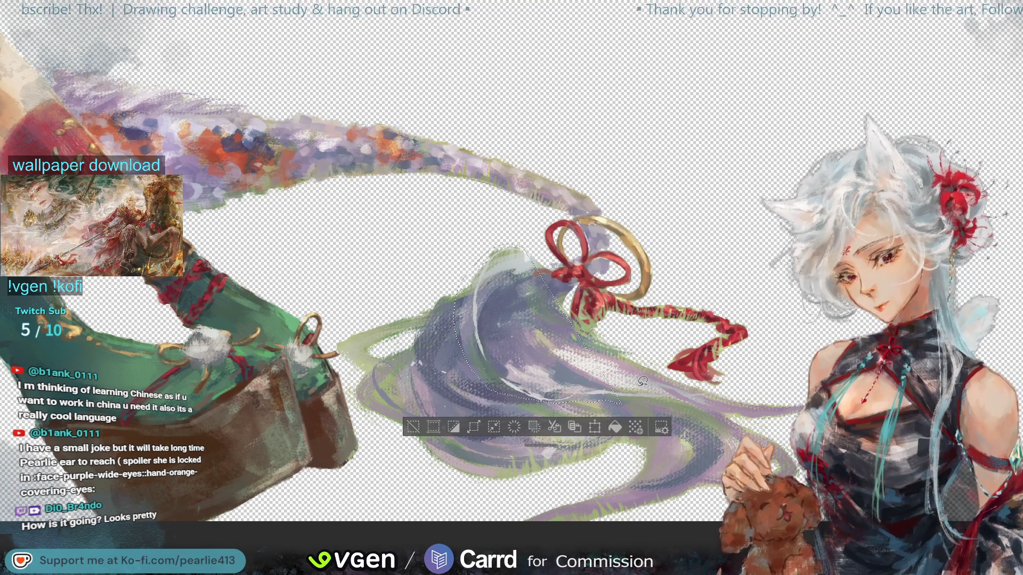
{"action": "key", "text": "ctrl+d"}
Lasso the top of the hair below the bow and try an erase, then undo it
{"action": "mouse_move", "coordinate": [531, 246]}
{"action": "left_mouse_down"}
{"action": "mouse_move", "coordinate": [483, 250]}
{"action": "mouse_move", "coordinate": [464, 322]}
{"action": "mouse_move", "coordinate": [477, 376]}
{"action": "mouse_move", "coordinate": [554, 402]}
{"action": "mouse_move", "coordinate": [786, 422]}
{"action": "mouse_move", "coordinate": [794, 380]}
{"action": "mouse_move", "coordinate": [714, 386]}
{"action": "mouse_move", "coordinate": [590, 313]}
{"action": "mouse_move", "coordinate": [546, 269]}
{"action": "left_mouse_up"}
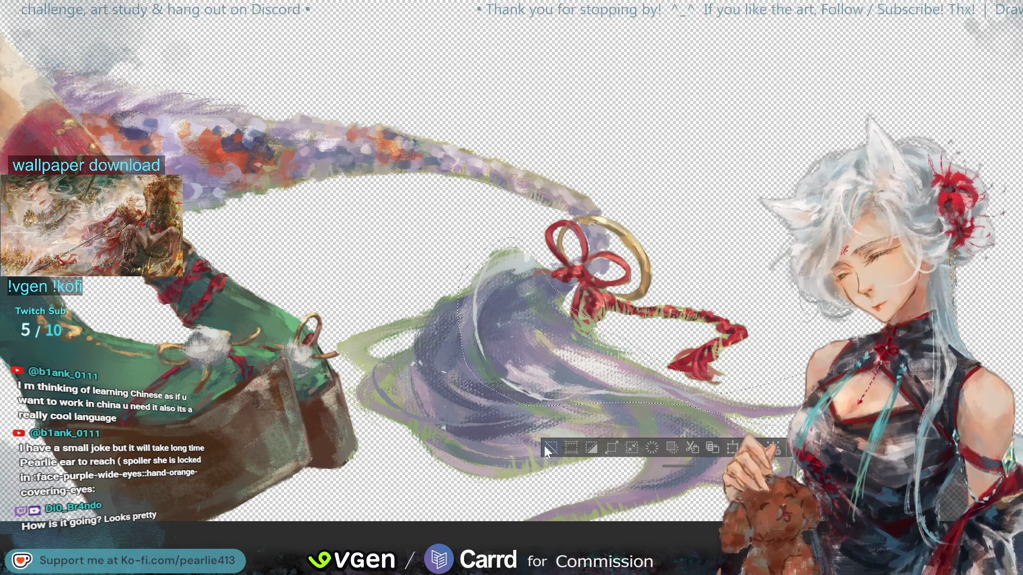
{"action": "left_click", "coordinate": [545, 446]}
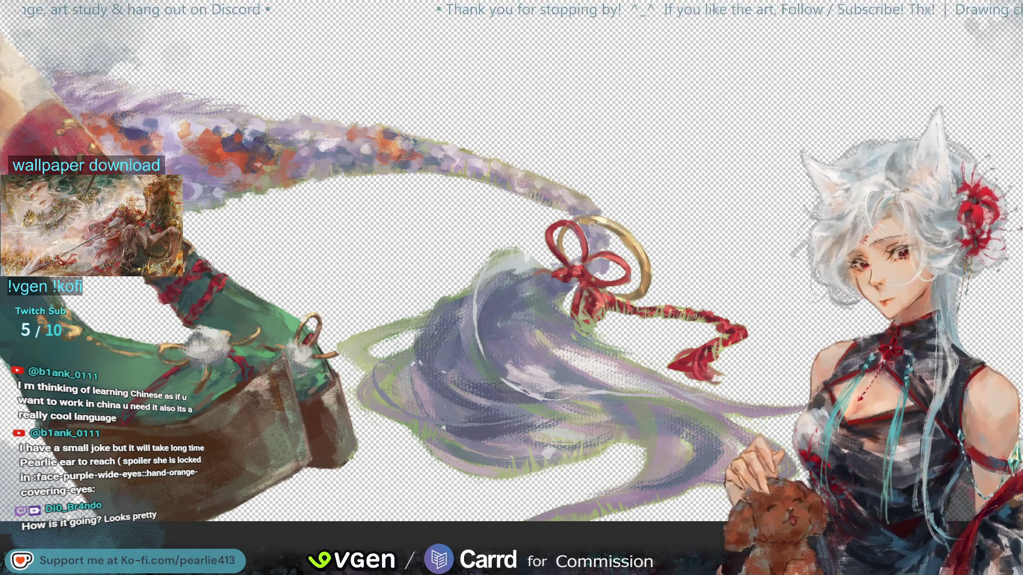
{"action": "key", "text": "ctrl+z"}
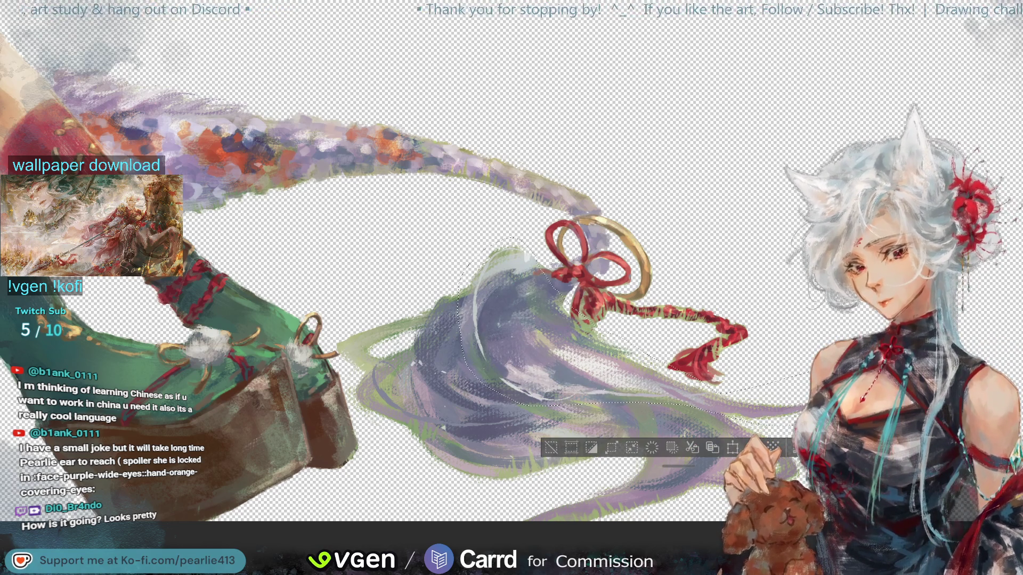
{"action": "key", "text": "ctrl+Delete"}
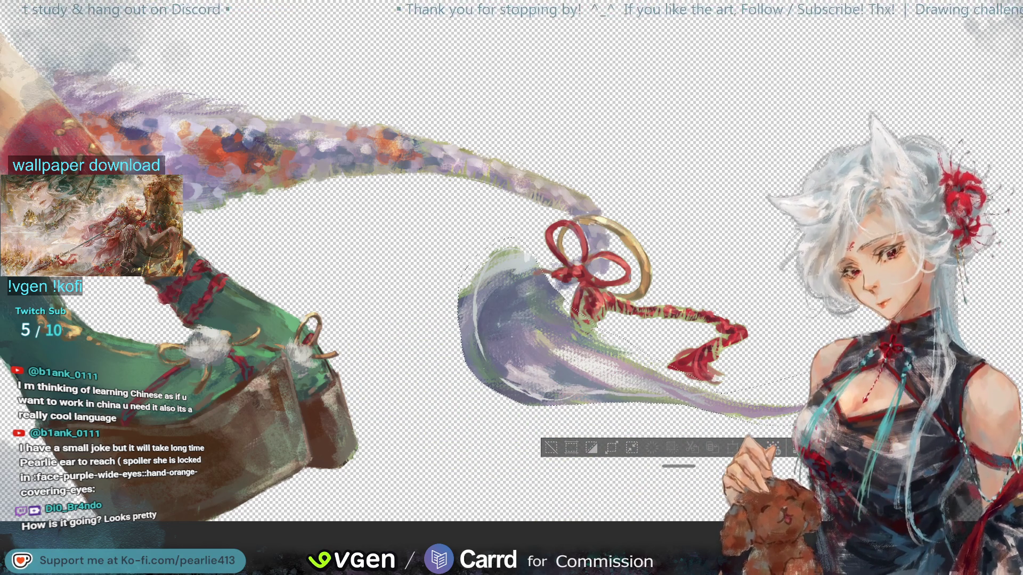
{"action": "key", "text": "ctrl+z"}
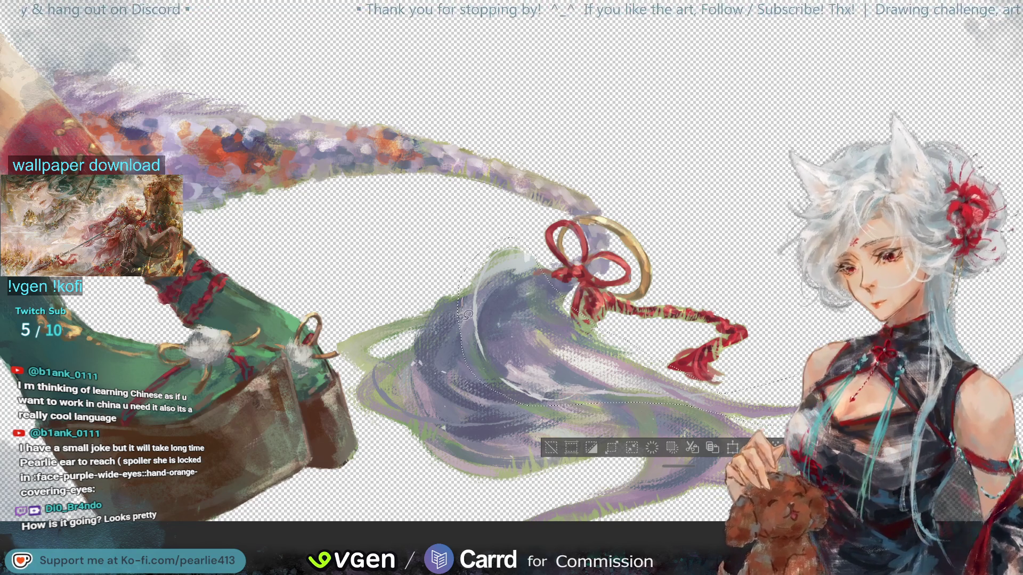
Lasso the hair's left side, erase it and deselect, then outline another hair area
{"action": "mouse_move", "coordinate": [542, 409]}
{"action": "left_mouse_down"}
{"action": "mouse_move", "coordinate": [490, 373]}
{"action": "mouse_move", "coordinate": [475, 319]}
{"action": "mouse_move", "coordinate": [500, 253]}
{"action": "mouse_move", "coordinate": [519, 243]}
{"action": "mouse_move", "coordinate": [581, 394]}
{"action": "mouse_move", "coordinate": [721, 420]}
{"action": "mouse_move", "coordinate": [558, 407]}
{"action": "left_mouse_up"}
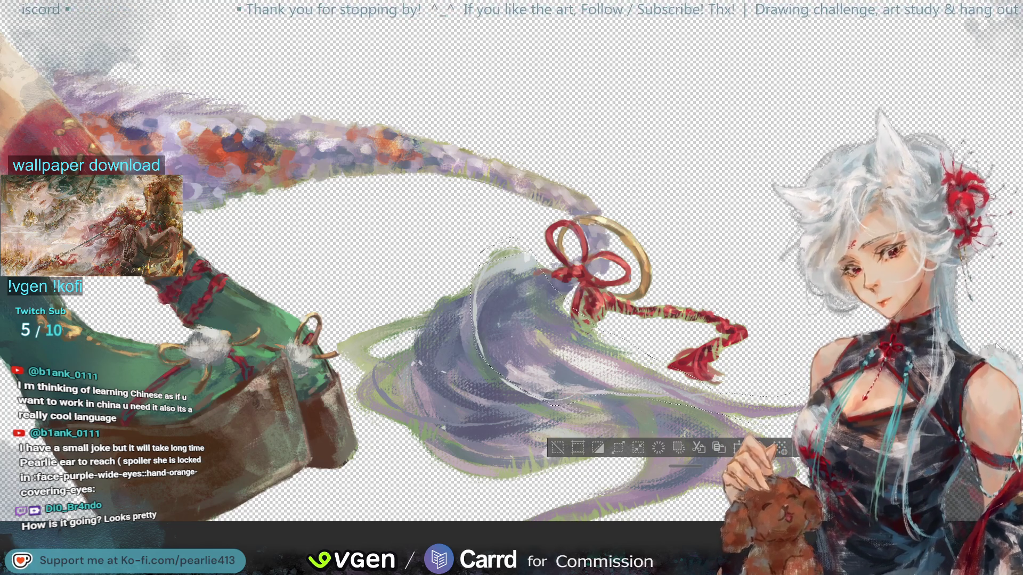
{"action": "left_click", "coordinate": [658, 446]}
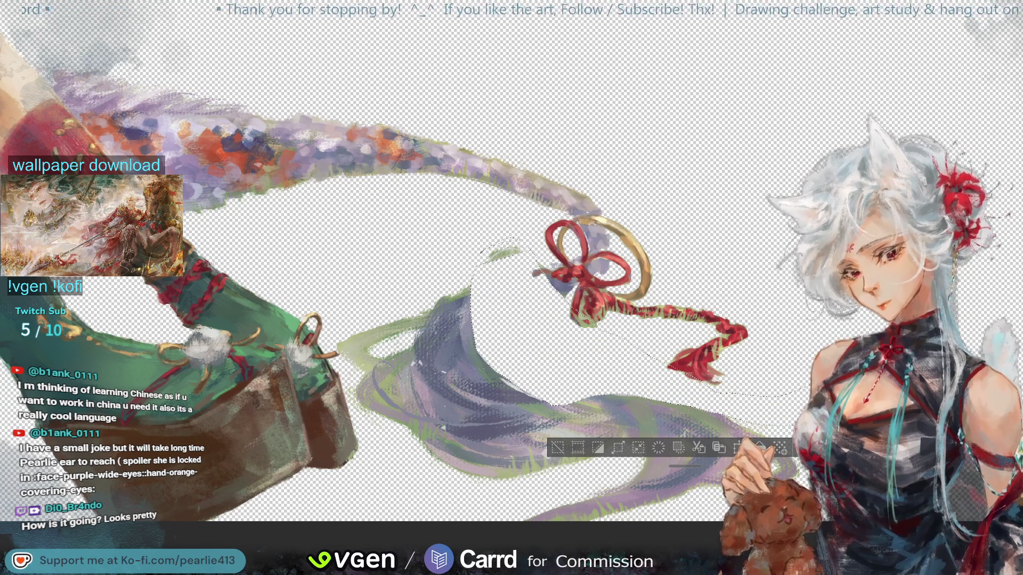
{"action": "left_click", "coordinate": [557, 447]}
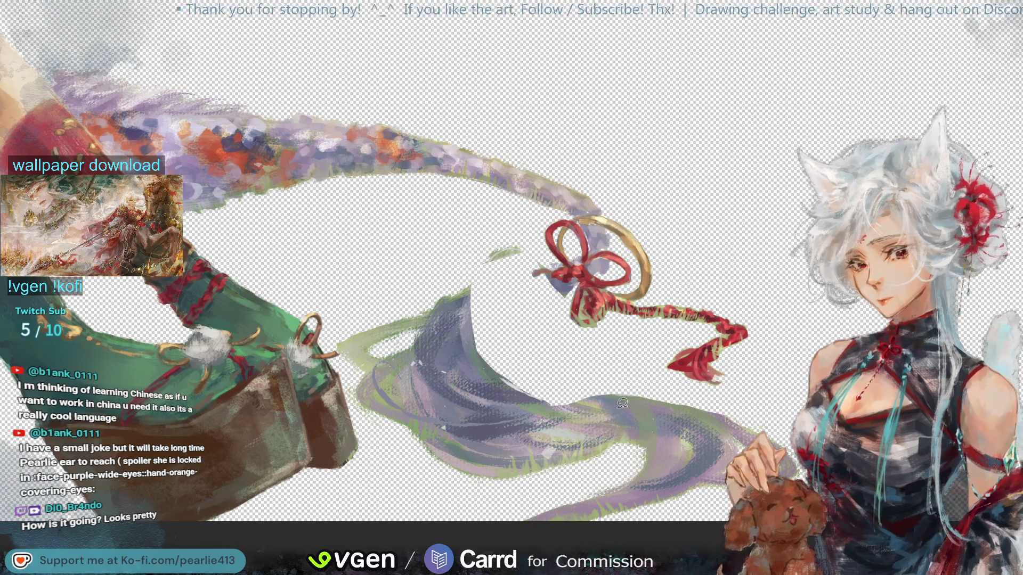
{"action": "mouse_move", "coordinate": [625, 374]}
{"action": "left_mouse_down"}
{"action": "mouse_move", "coordinate": [601, 397]}
{"action": "mouse_move", "coordinate": [621, 468]}
{"action": "mouse_move", "coordinate": [533, 512]}
{"action": "mouse_move", "coordinate": [693, 519]}
{"action": "mouse_move", "coordinate": [789, 418]}
{"action": "left_mouse_up"}
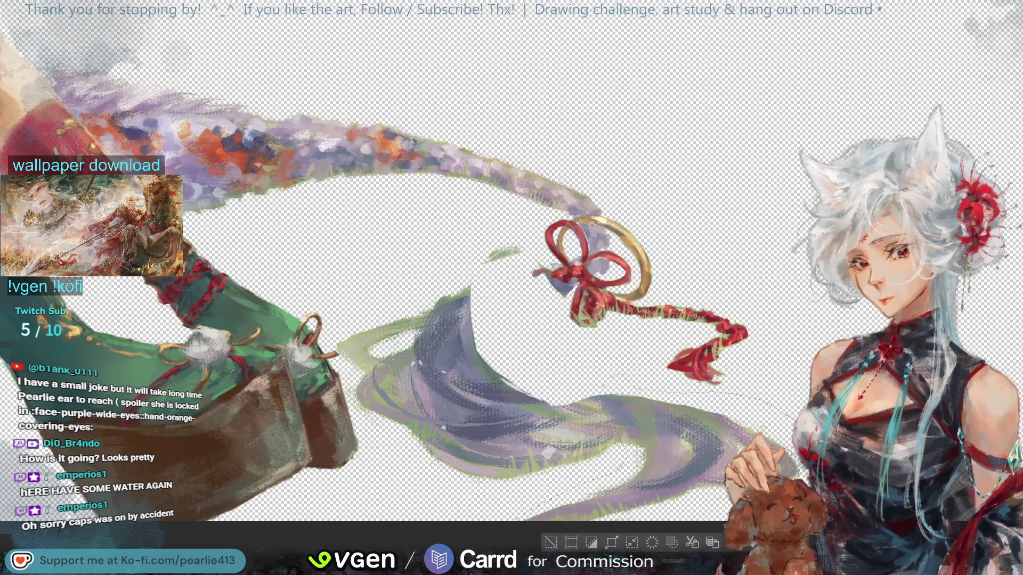
{"action": "key", "text": "ctrl+d"}
{"action": "scroll", "coordinate": [511, 288], "scroll_direction": "up", "scroll_amount": 2}
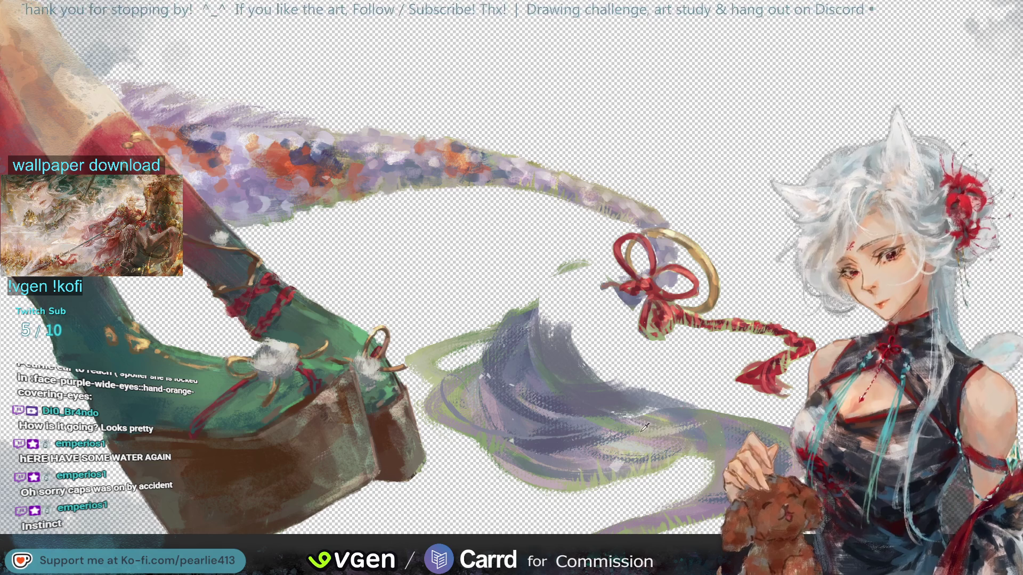
{"action": "key", "text": "ctrl+z"}
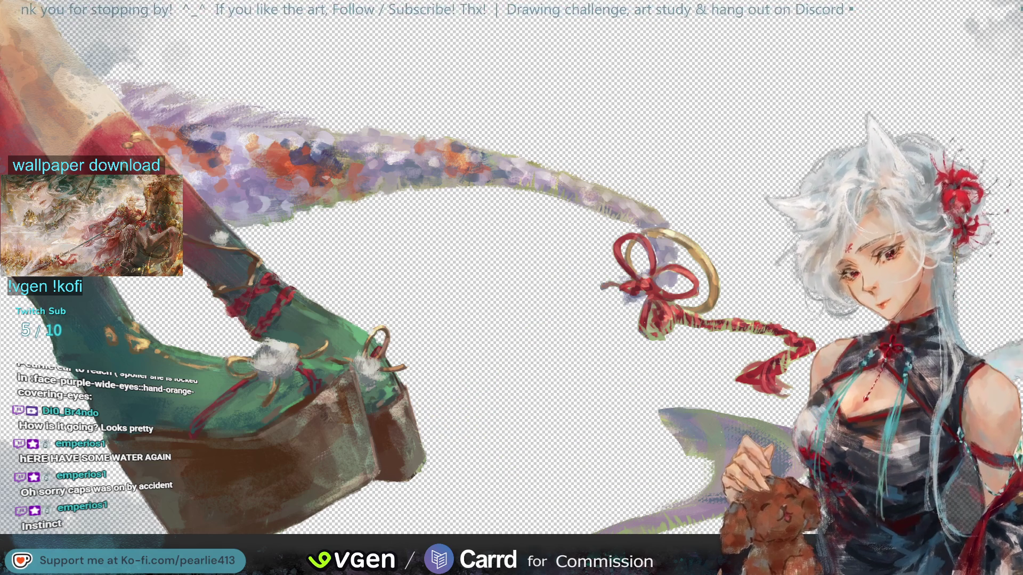
{"action": "key", "text": "ctrl+shift+z"}
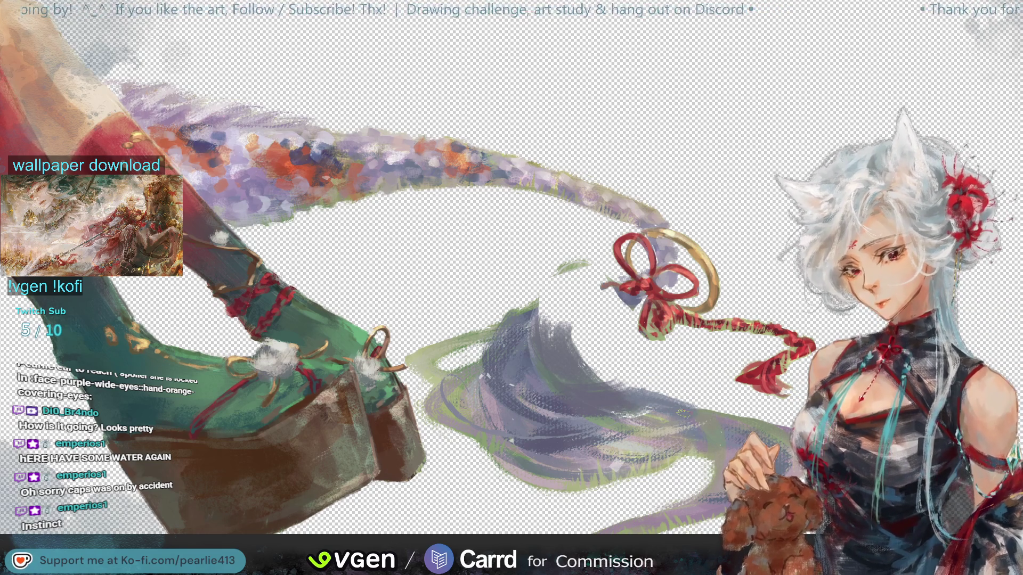
{"action": "left_click", "coordinate": [647, 413], "text": "alt"}
{"action": "left_click", "coordinate": [641, 417], "text": "alt"}
{"action": "left_click", "coordinate": [629, 400], "text": "alt"}
{"action": "left_click", "coordinate": [647, 400], "text": "alt"}
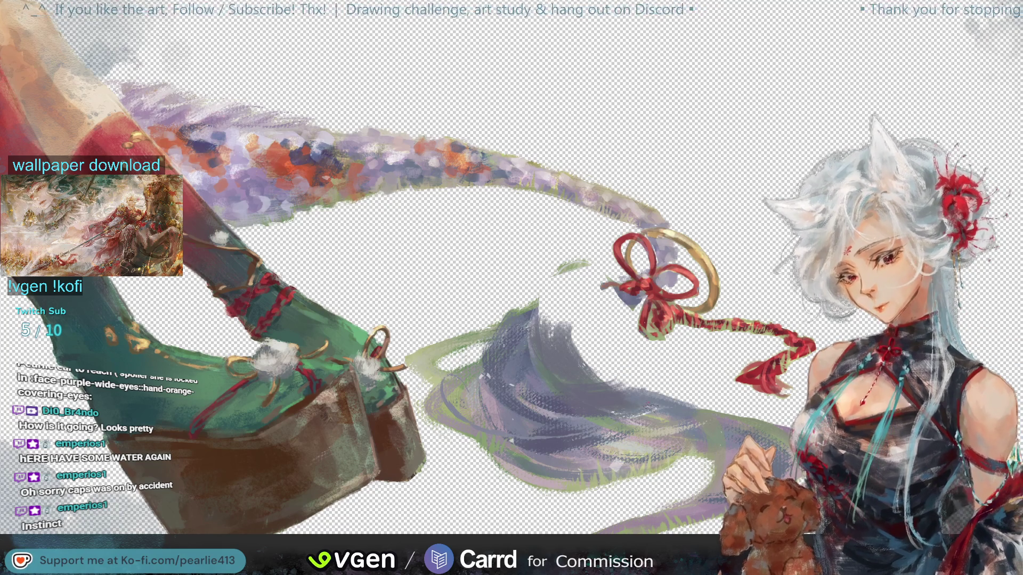
{"action": "left_click", "coordinate": [543, 374], "text": "alt"}
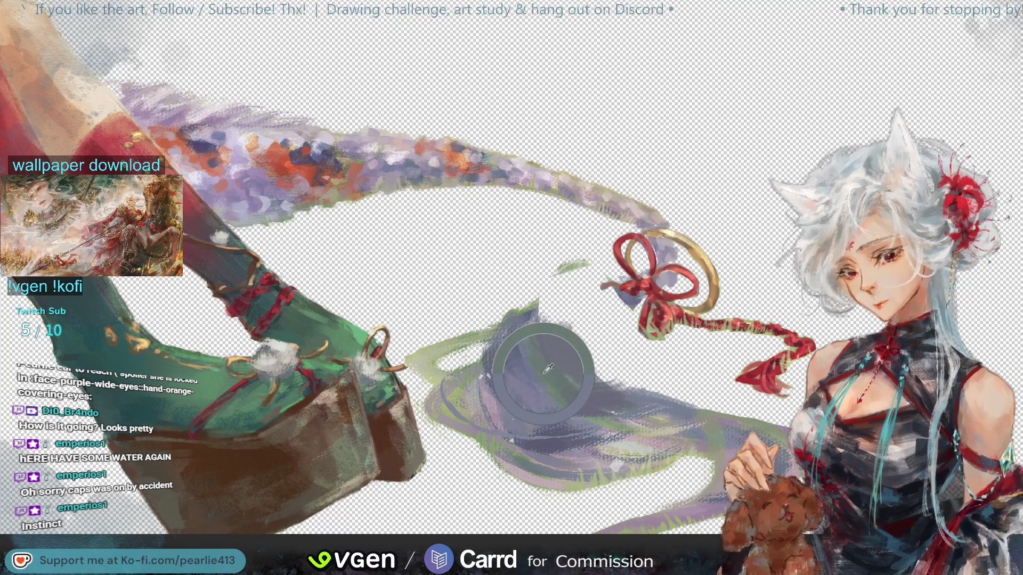
{"action": "left_click", "coordinate": [567, 343], "text": "alt"}
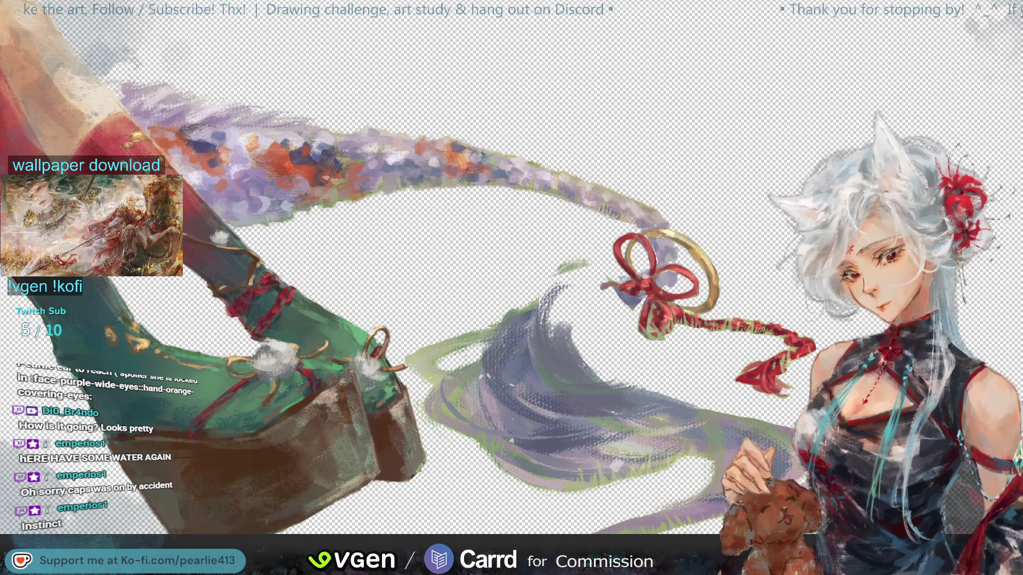
Shift the hair sweep to the lower right, sample its colours, and view the whole seated figure
{"action": "left_click_drag", "start_coordinate": [549, 373], "coordinate": [677, 480]}
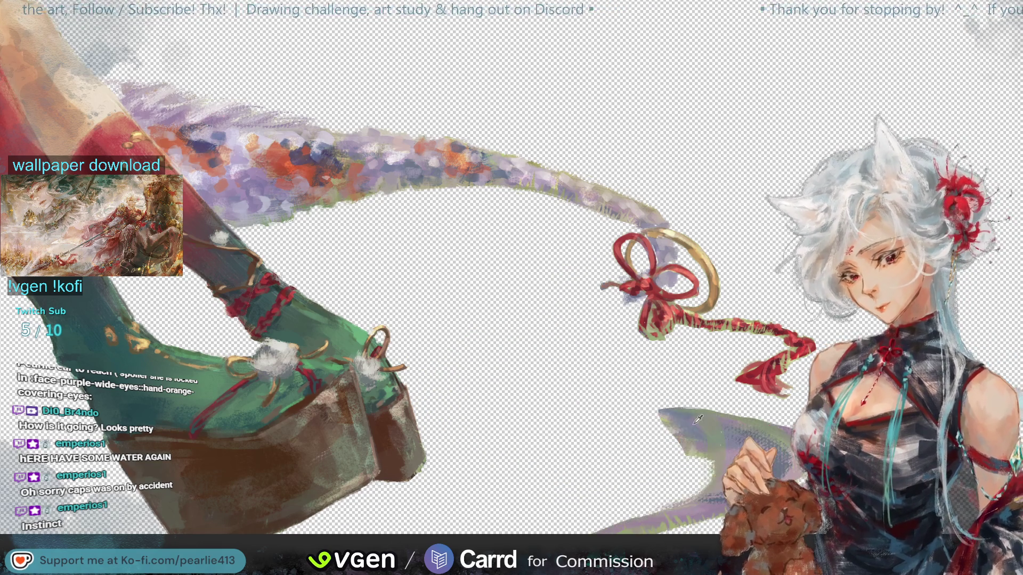
{"action": "left_click", "coordinate": [670, 430], "text": "alt"}
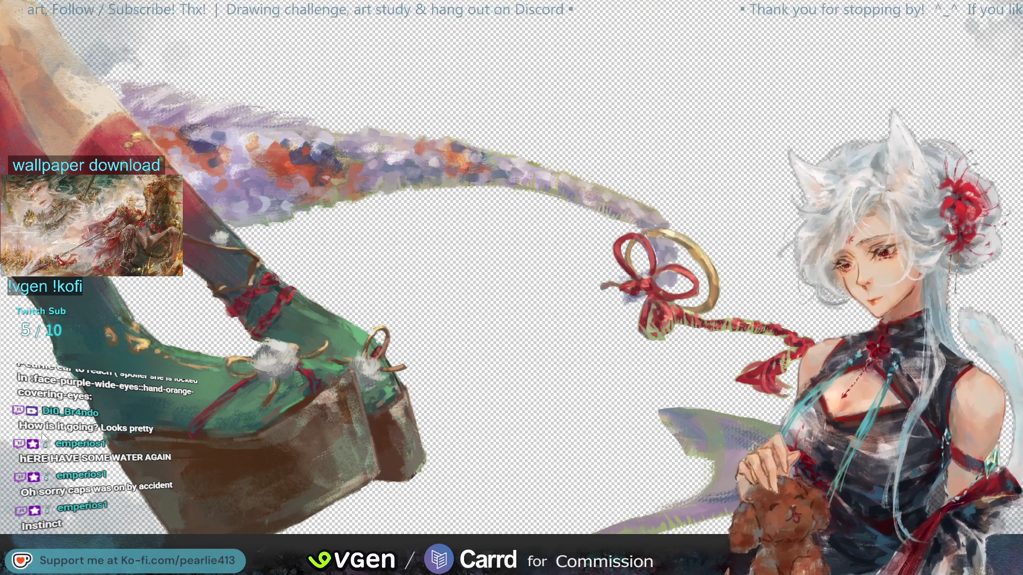
{"action": "left_click", "coordinate": [672, 435], "text": "alt"}
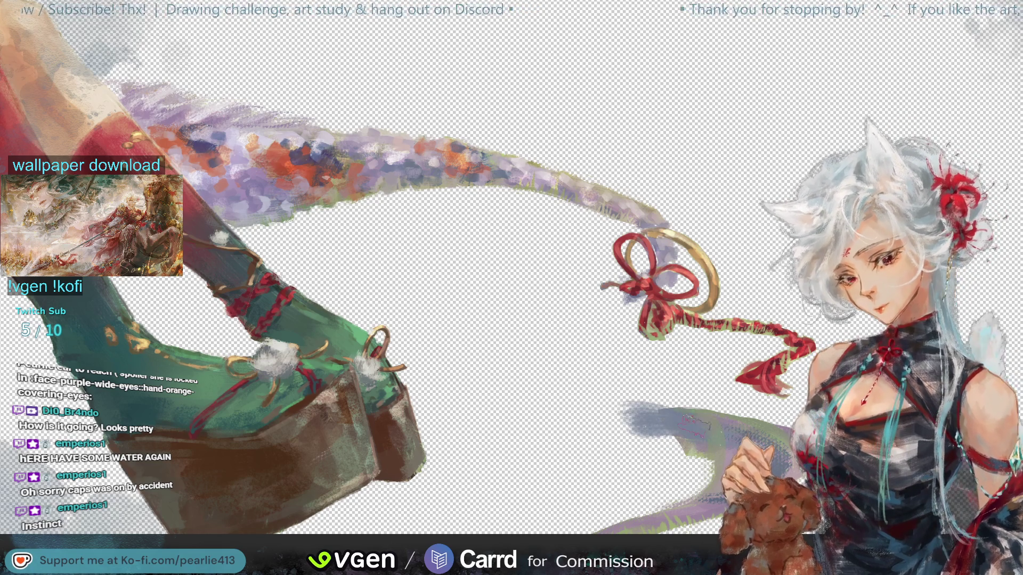
{"action": "left_click", "coordinate": [667, 443], "text": "alt"}
{"action": "left_click", "coordinate": [667, 442], "text": "alt"}
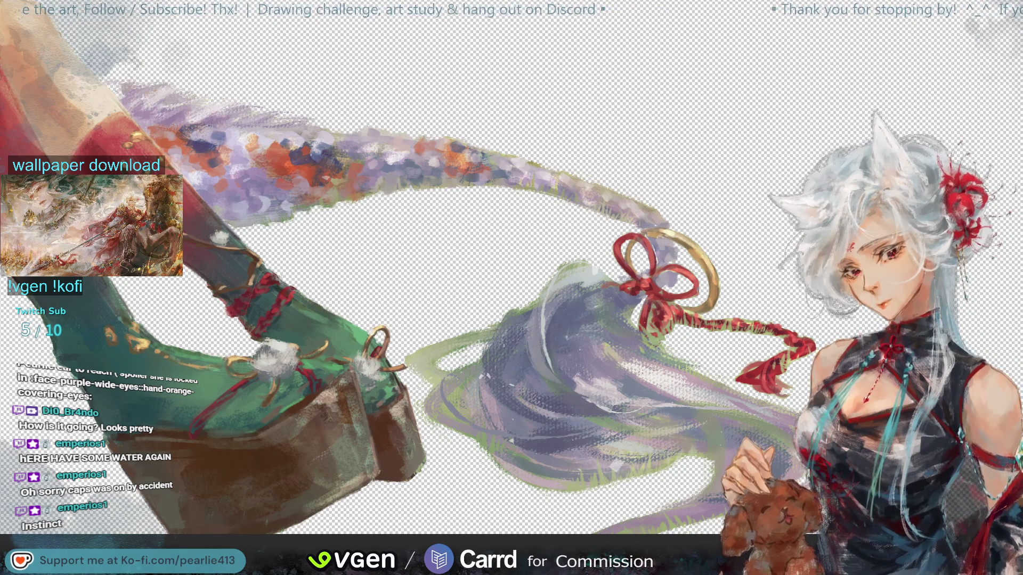
{"action": "key", "text": "ctrl+0"}
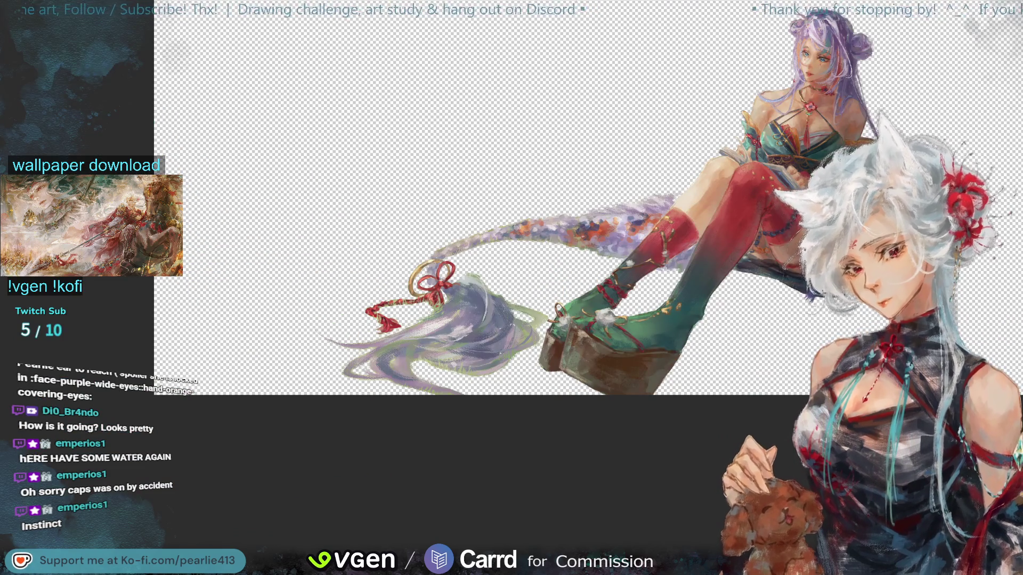
Paint a stroke on the tassel and sample grey-green and purple tail tones
{"action": "key", "text": "h"}
{"action": "scroll", "coordinate": [511, 288], "scroll_direction": "up", "scroll_amount": 5}
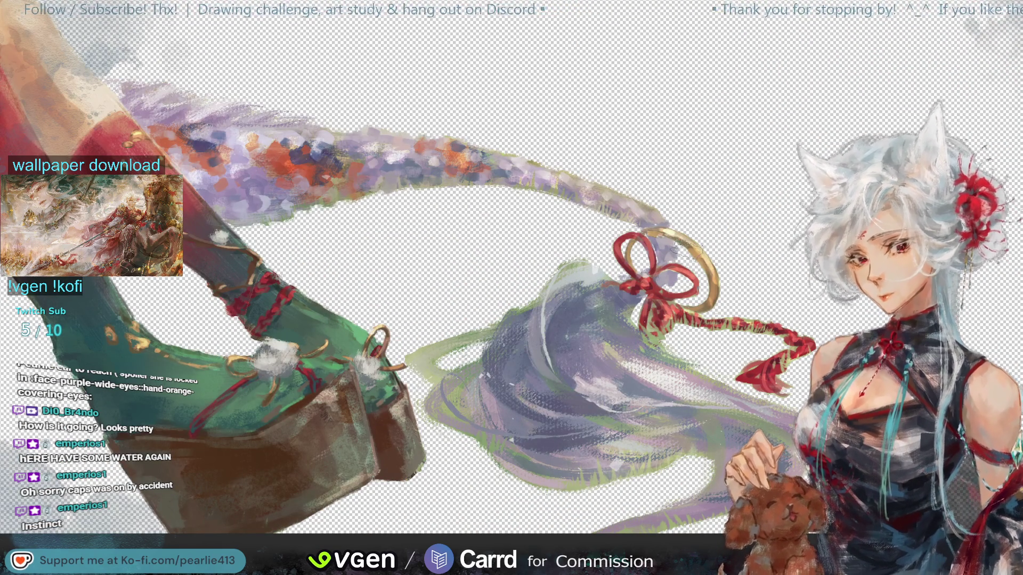
{"action": "left_click_drag", "start_coordinate": [624, 259], "coordinate": [632, 266]}
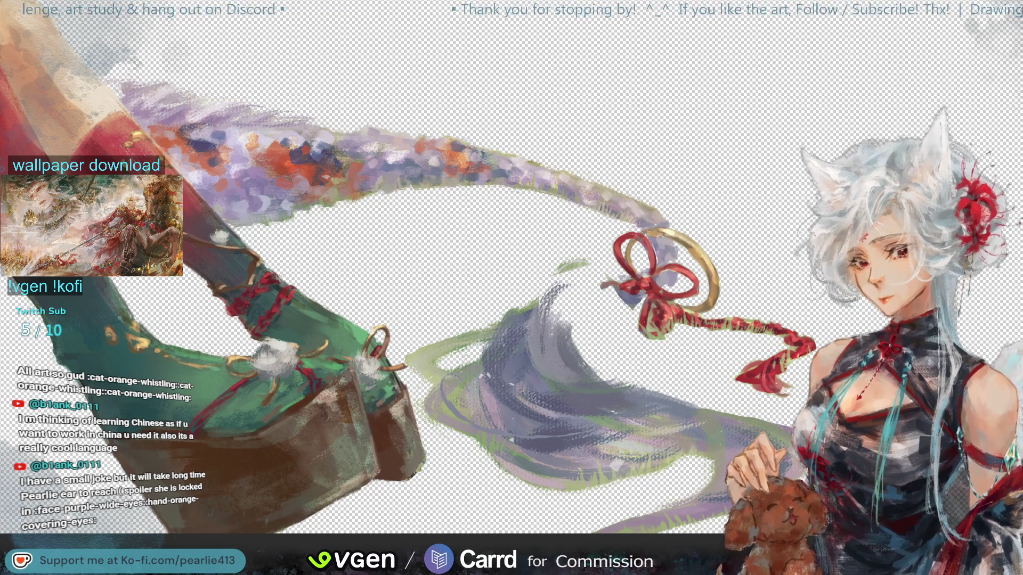
{"action": "left_click", "coordinate": [763, 423], "text": "alt"}
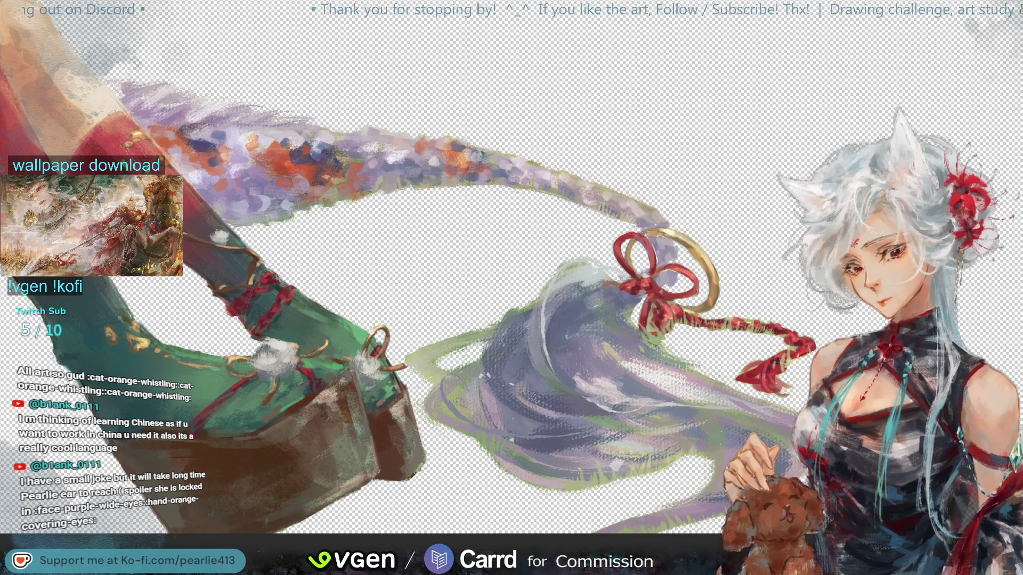
{"action": "left_click", "coordinate": [757, 412], "text": "alt"}
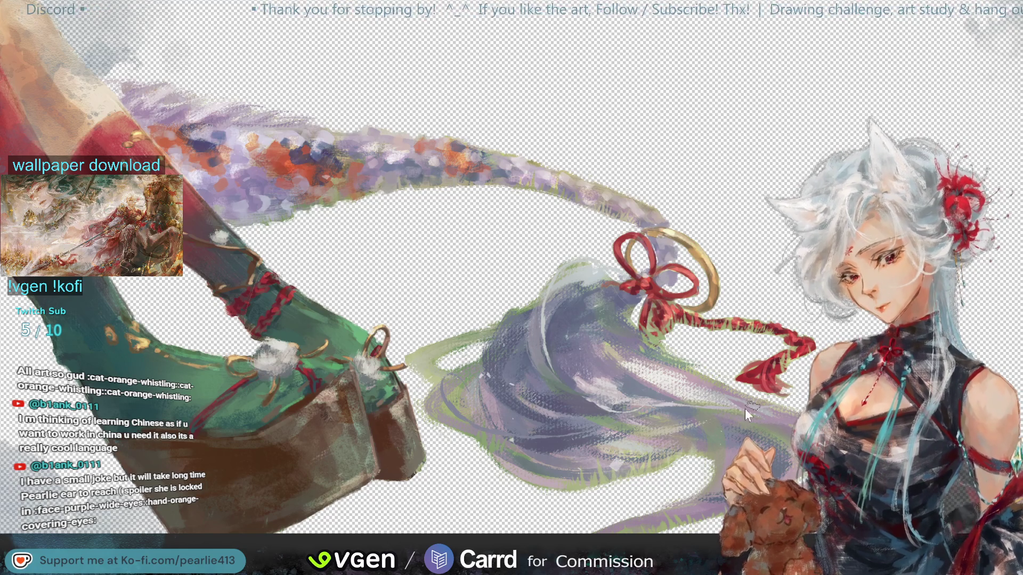
{"action": "left_click", "coordinate": [787, 427], "text": "alt"}
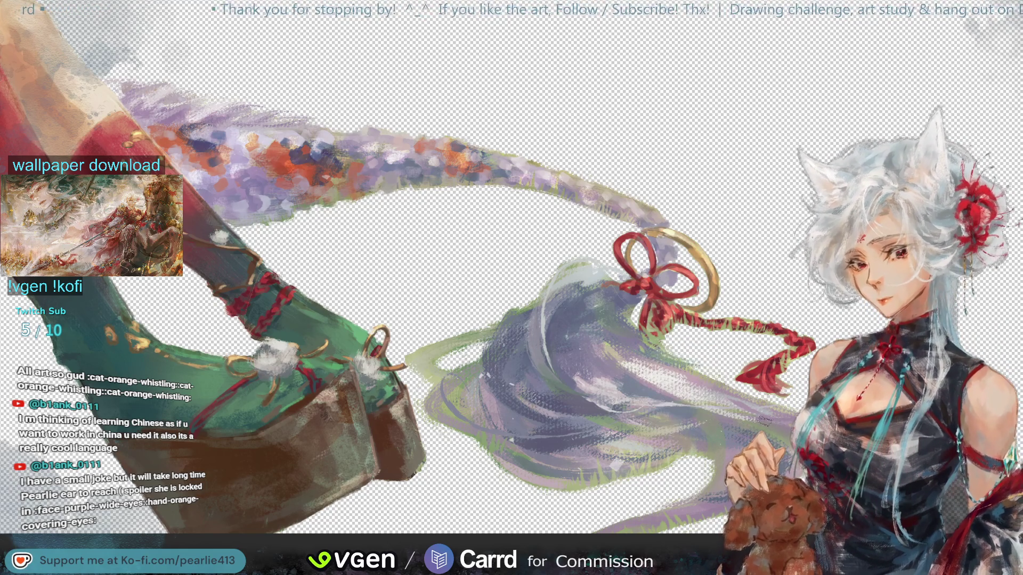
{"action": "key", "text": "ctrl+0"}
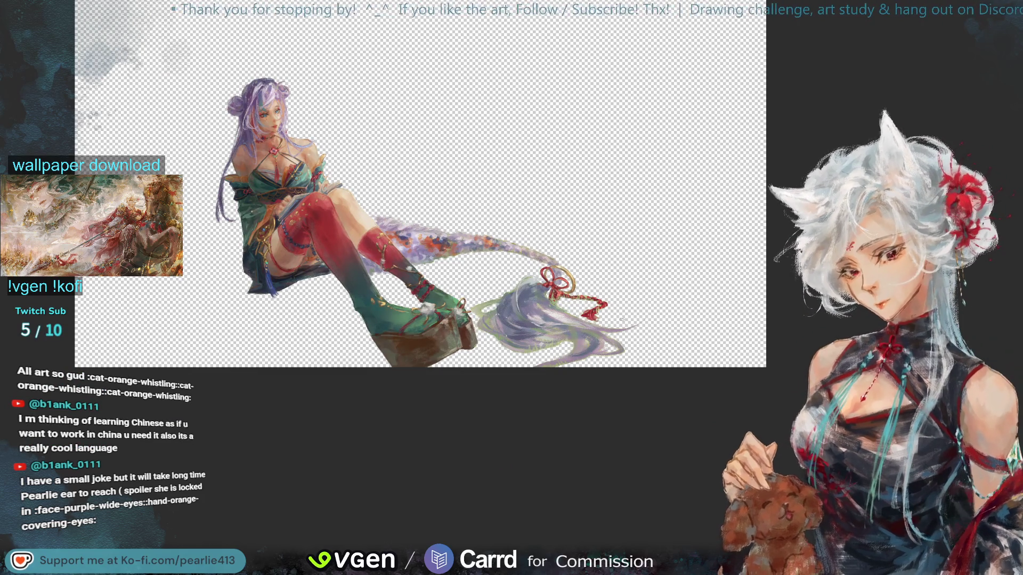
Sample grey tones from the trailing hair to rework it, then fit the canvas
{"action": "scroll", "coordinate": [509, 314], "scroll_direction": "up", "scroll_amount": 5}
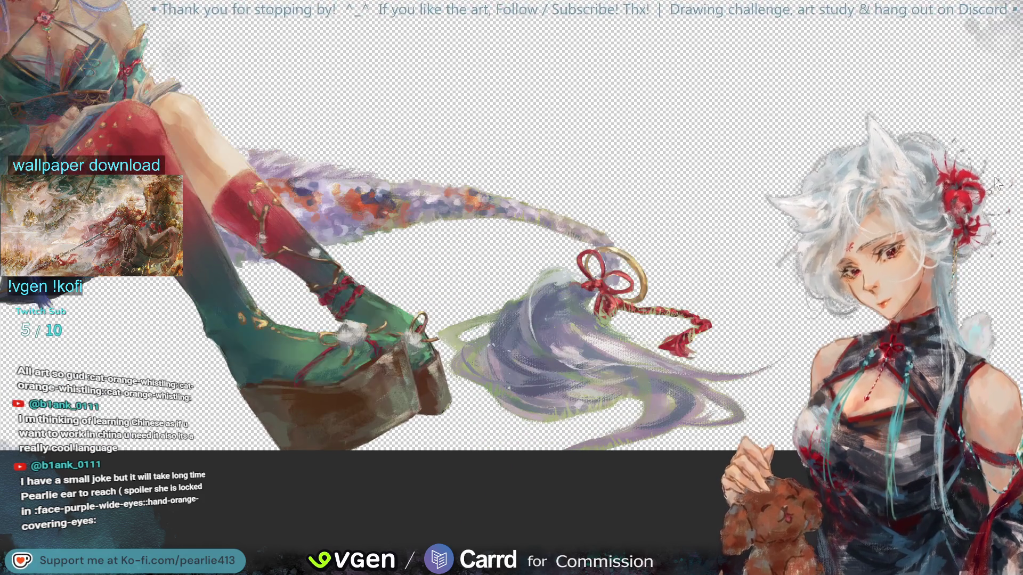
{"action": "left_click", "coordinate": [486, 395], "text": "alt"}
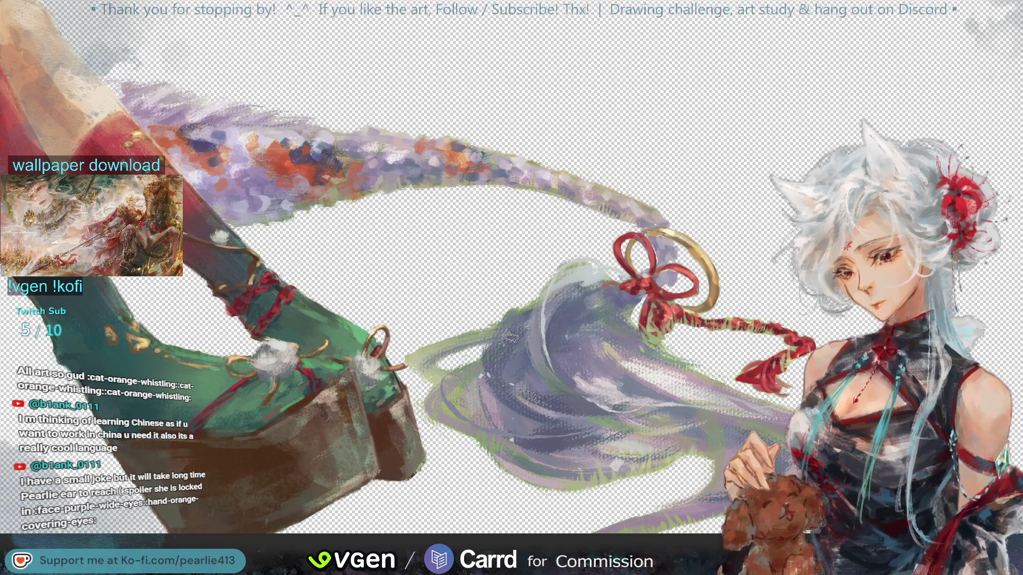
{"action": "left_click", "coordinate": [470, 399], "text": "alt"}
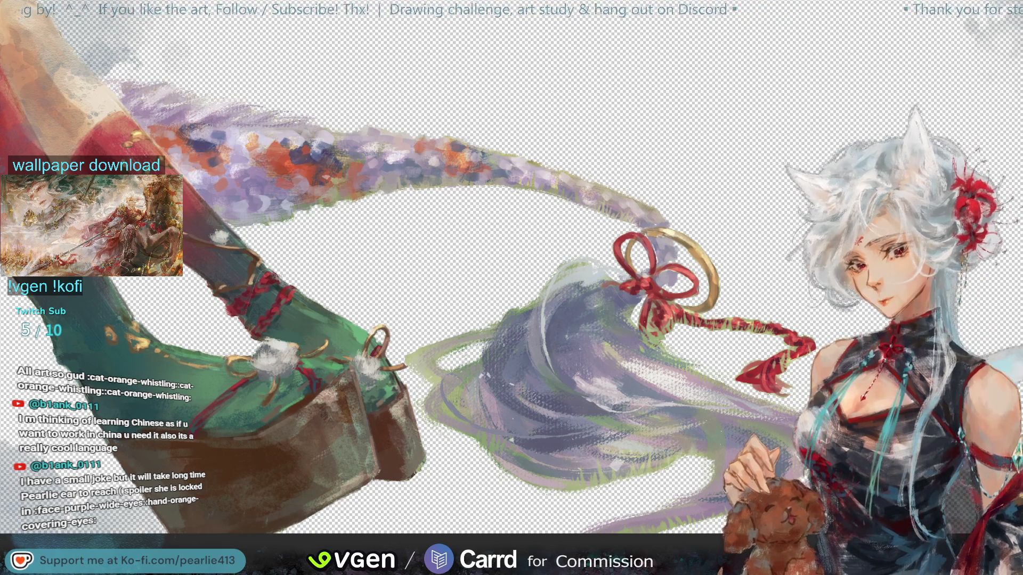
{"action": "key", "text": "ctrl+0"}
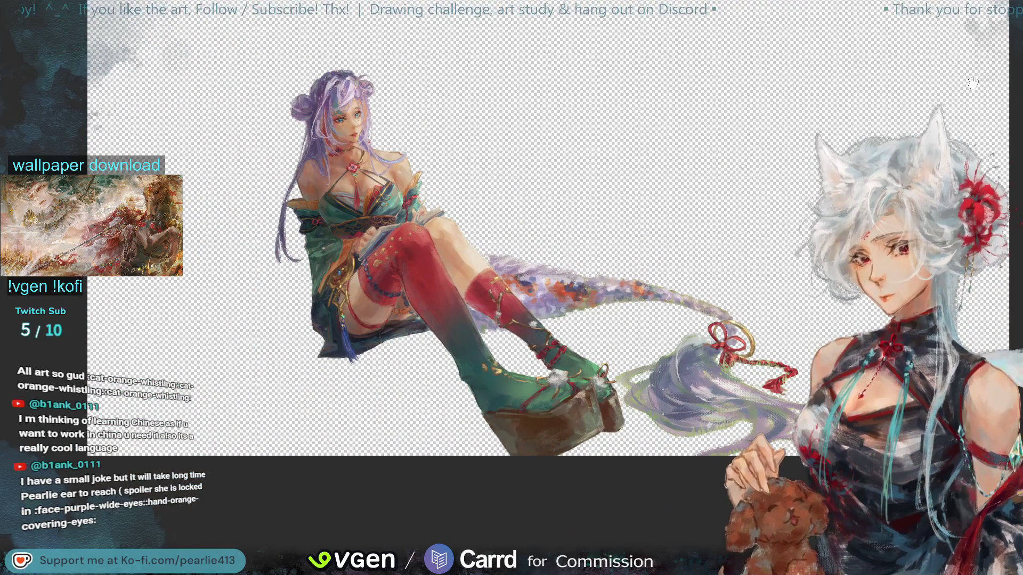
Zoom in on the hair tail and red ribbon to continue painting them
{"action": "key", "text": "ctrl+plus"}
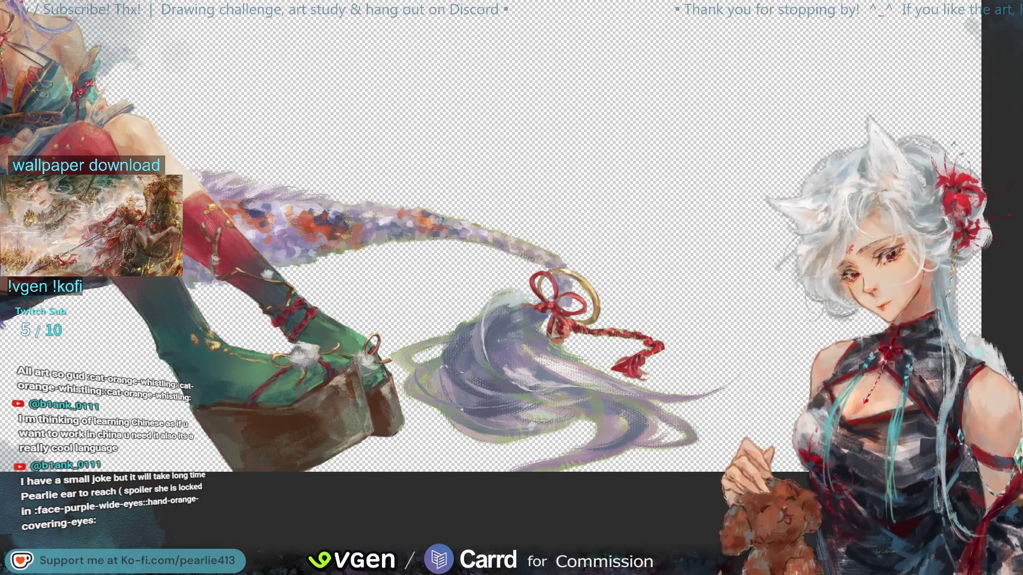
Brush light streaks into the lavender hair, flip the canvas, and show the meadow background
{"action": "key", "text": "ctrl+plus"}
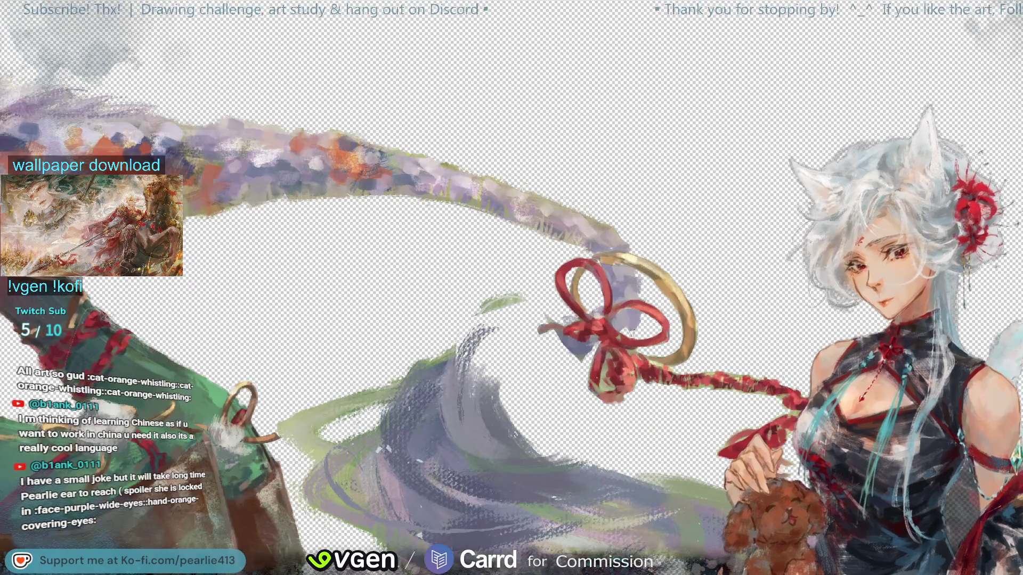
{"action": "left_click", "coordinate": [580, 341], "text": "ctrl"}
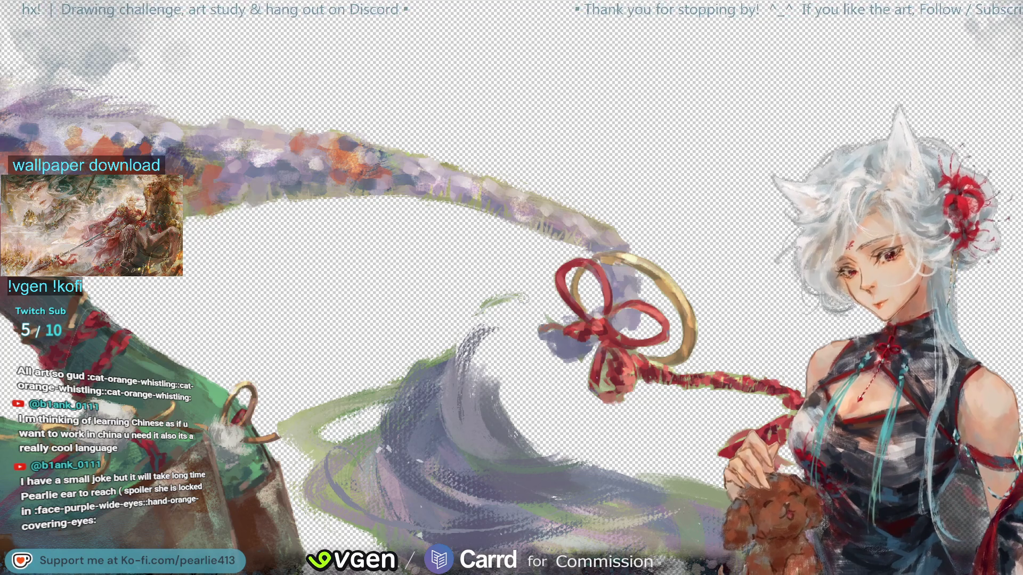
{"action": "key", "text": "ctrl+shift+z"}
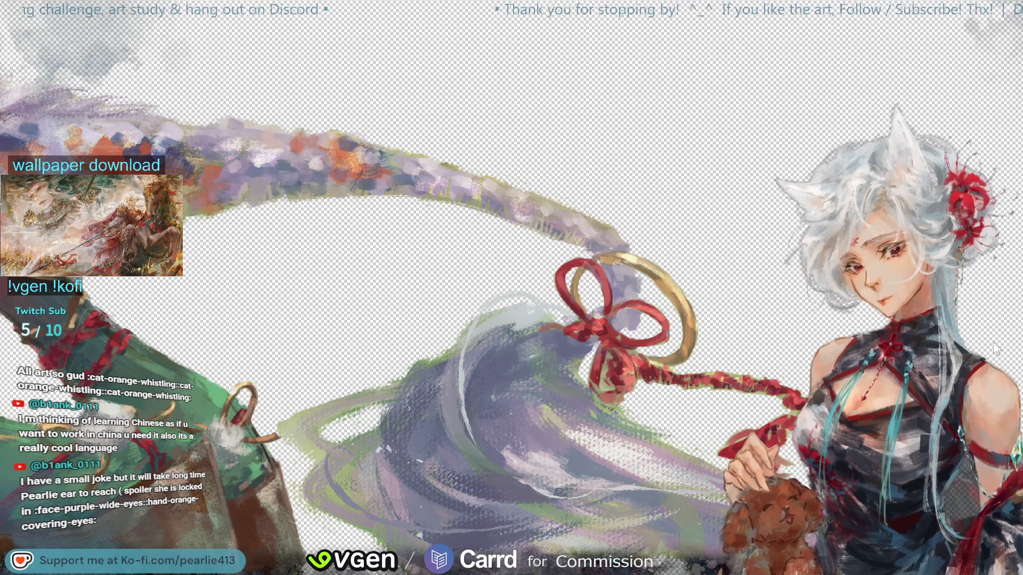
{"action": "left_click", "coordinate": [497, 309], "text": "alt"}
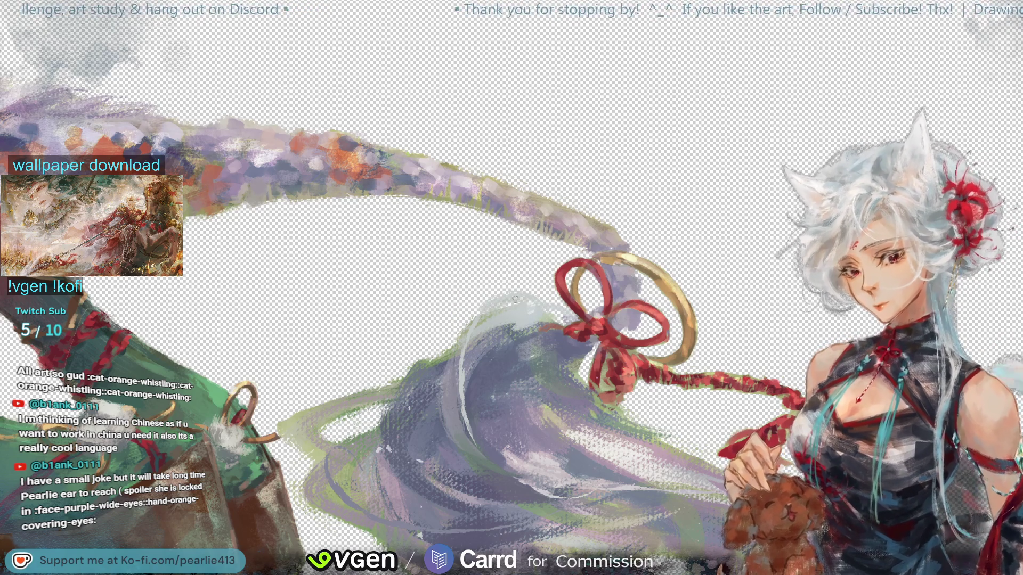
{"action": "left_click", "coordinate": [449, 377], "text": "alt"}
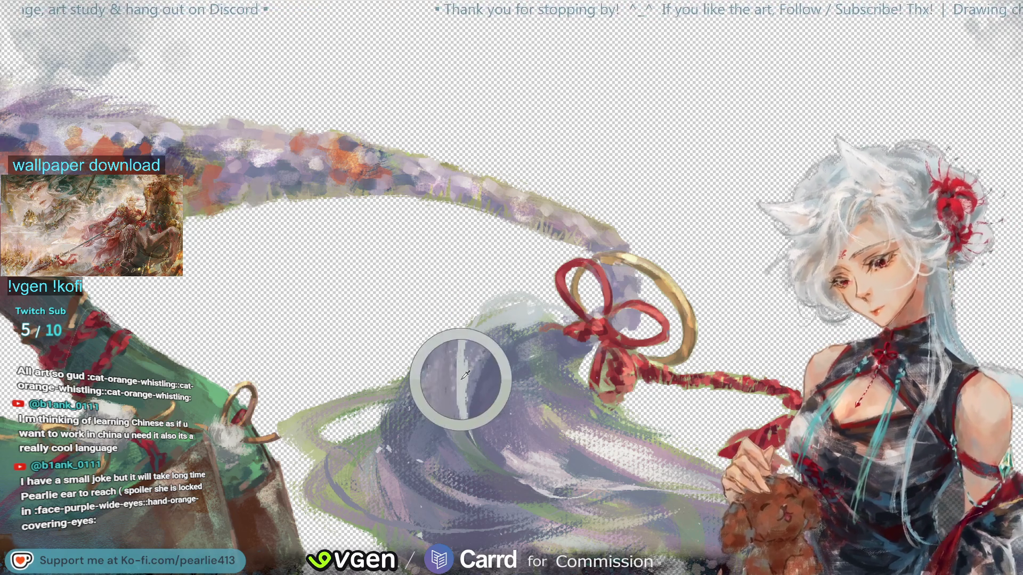
{"action": "mouse_move", "coordinate": [469, 331]}
{"action": "left_mouse_down"}
{"action": "mouse_move", "coordinate": [512, 384]}
{"action": "mouse_move", "coordinate": [405, 320]}
{"action": "left_mouse_up"}
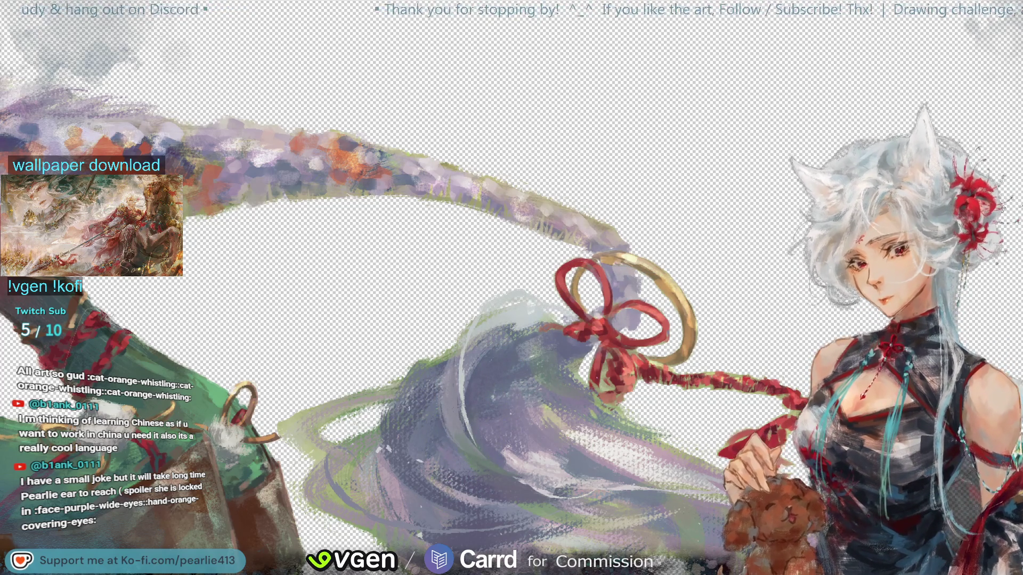
{"action": "key", "text": "m"}
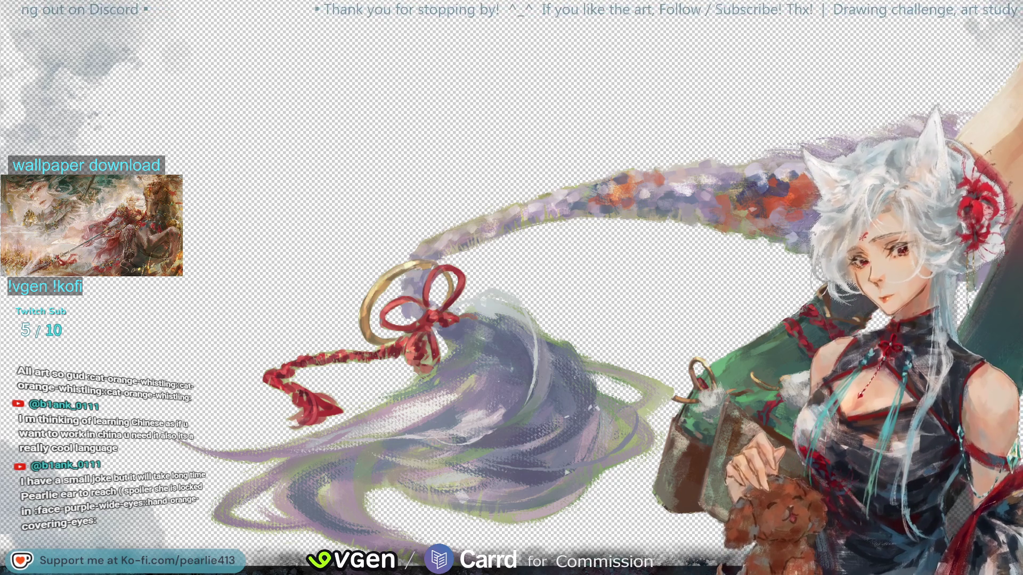
{"action": "key", "text": "ctrl+comma"}
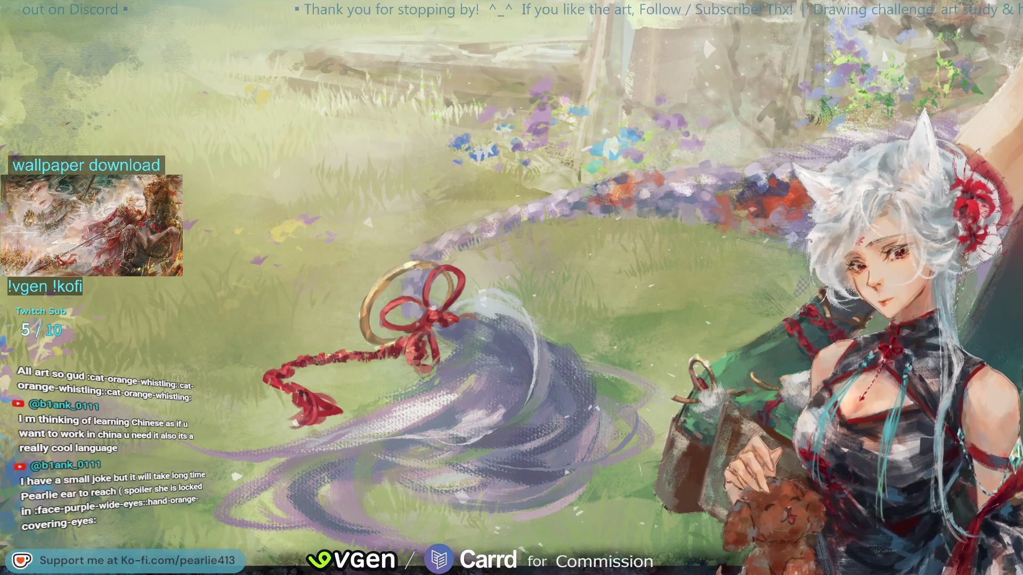
Fit and unflip the canvas, then zoom and pan onto the red stockings and green outfit
{"action": "key", "text": "ctrl+0"}
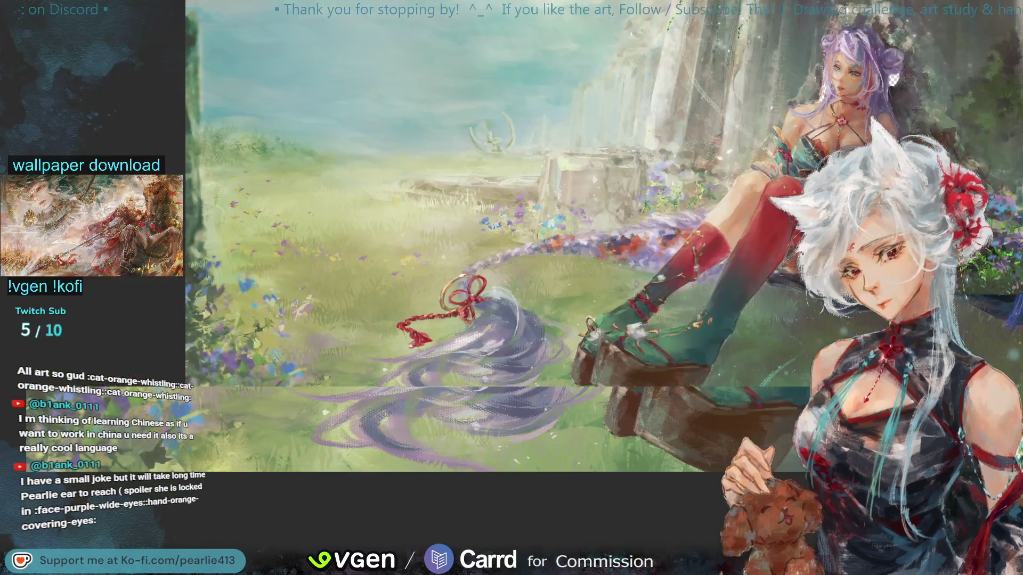
{"action": "key", "text": "m"}
{"action": "left_click_drag", "start_coordinate": [993, 175], "coordinate": [968, 45]}
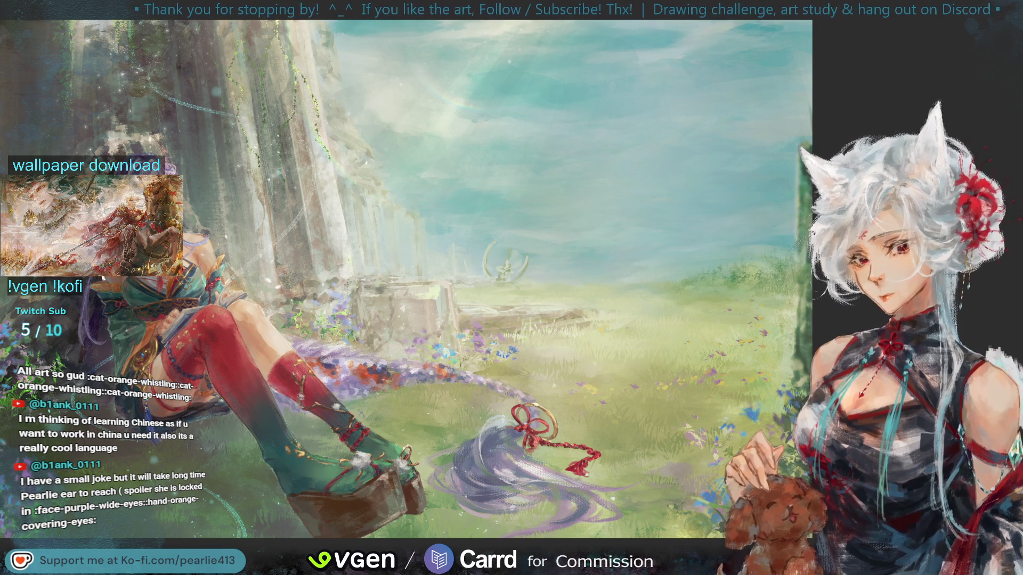
{"action": "key", "text": "ctrl+plus"}
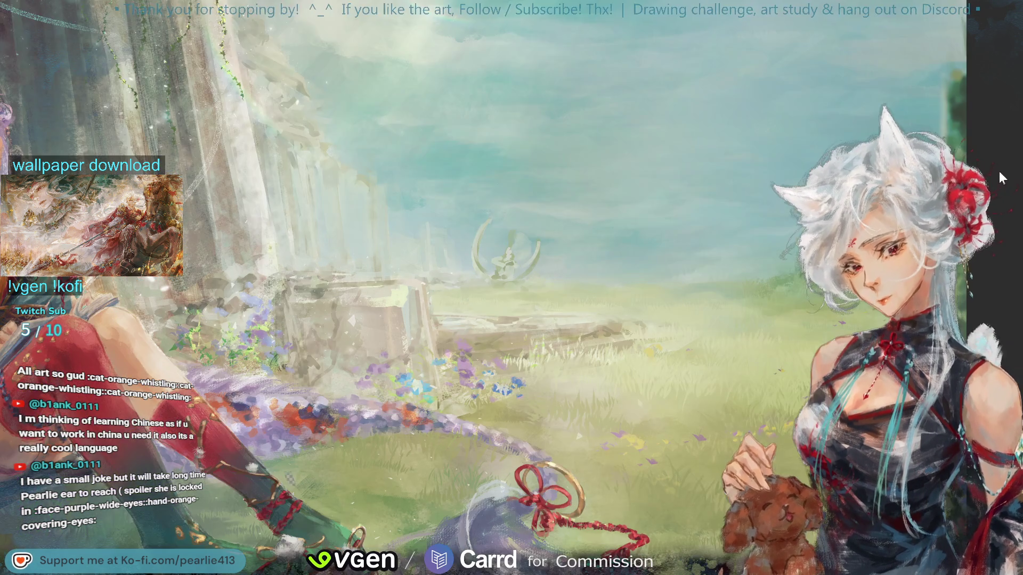
{"action": "left_click_drag", "start_coordinate": [967, 49], "coordinate": [991, 51]}
{"action": "scroll", "coordinate": [990, 51], "scroll_direction": "down", "scroll_amount": 3}
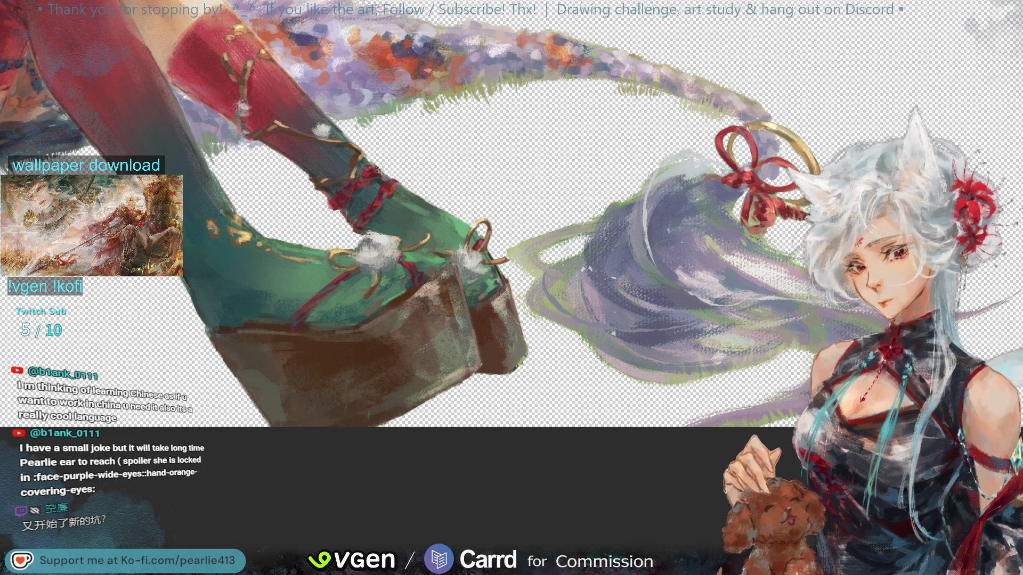
Sketch two faint zigzag strokes along the hair trail, then pan to see more of the painting
{"action": "left_click_drag", "start_coordinate": [681, 377], "coordinate": [730, 373]}
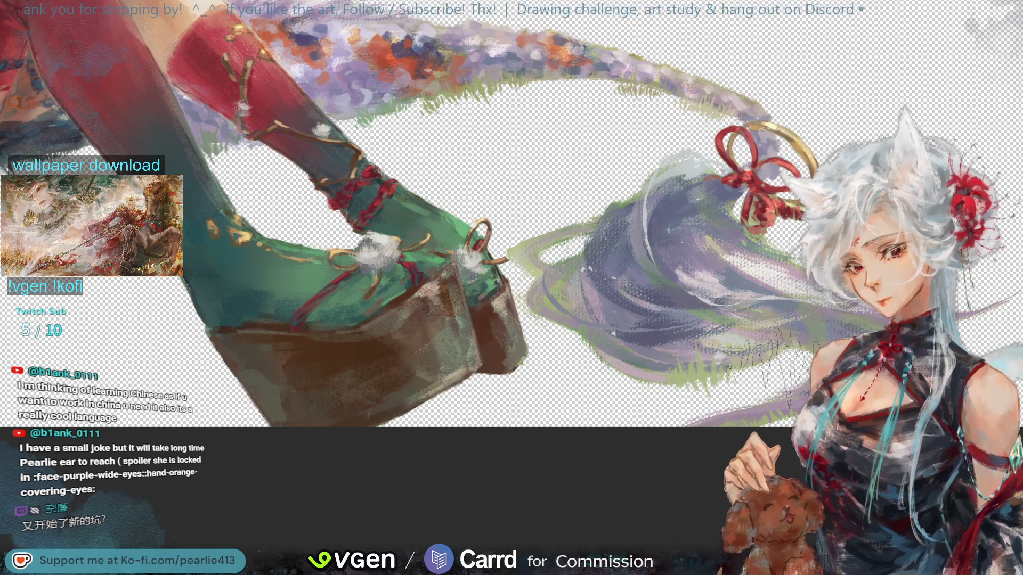
{"action": "mouse_move", "coordinate": [746, 336]}
{"action": "left_mouse_down"}
{"action": "mouse_move", "coordinate": [735, 362]}
{"action": "mouse_move", "coordinate": [692, 392]}
{"action": "left_mouse_up"}
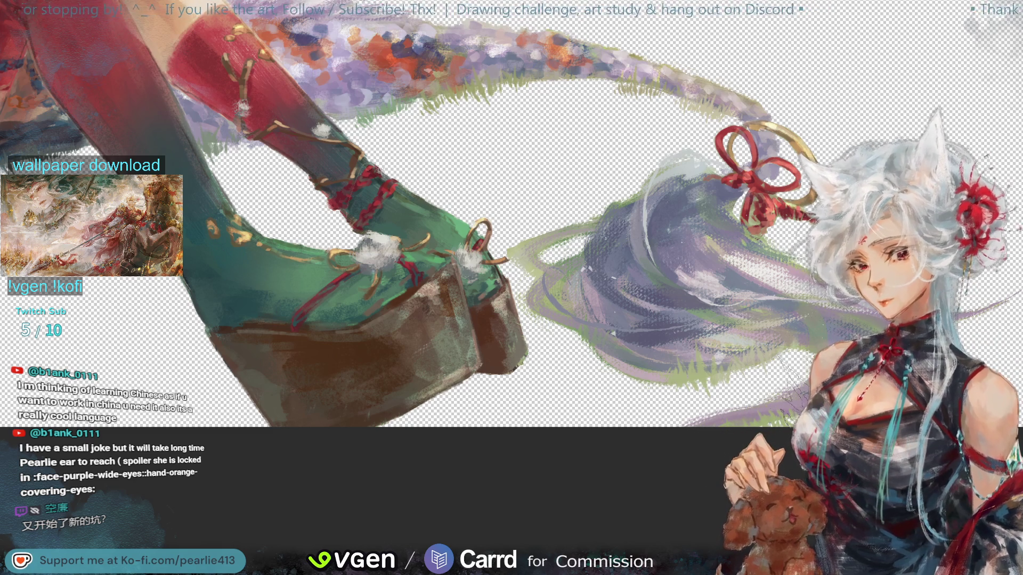
{"action": "mouse_move", "coordinate": [928, 109]}
{"action": "left_mouse_down"}
{"action": "mouse_move", "coordinate": [874, 67]}
{"action": "mouse_move", "coordinate": [805, 40]}
{"action": "mouse_move", "coordinate": [965, 72]}
{"action": "mouse_move", "coordinate": [948, 86]}
{"action": "mouse_move", "coordinate": [978, 98]}
{"action": "left_mouse_up"}
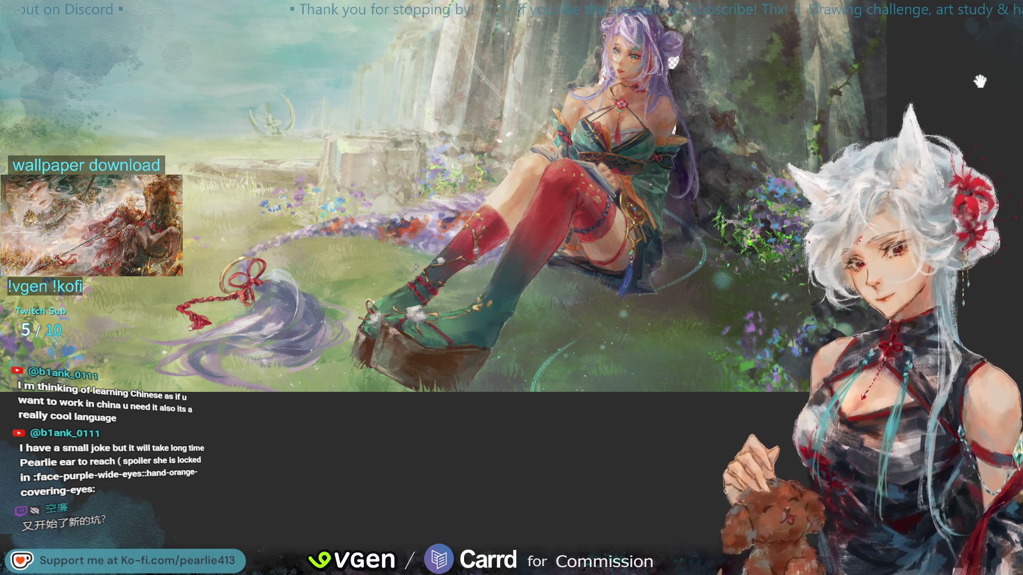
Zoom out, flip the view horizontally, and frame the rock wall around the figure cutout
{"action": "key", "text": "ctrl+0"}
{"action": "key", "text": "ctrl+minus"}
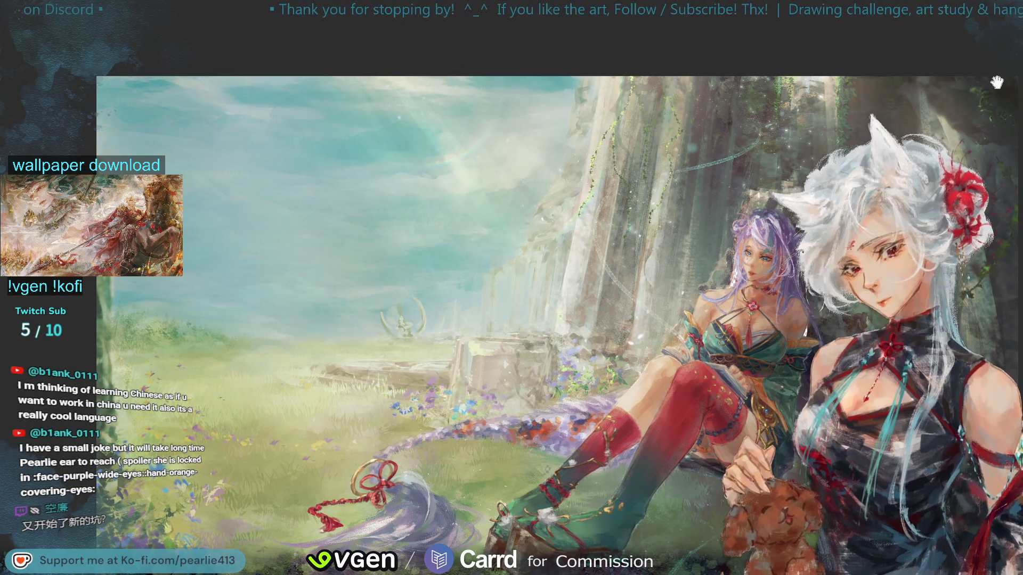
{"action": "left_click_drag", "start_coordinate": [1000, 87], "coordinate": [1022, 19]}
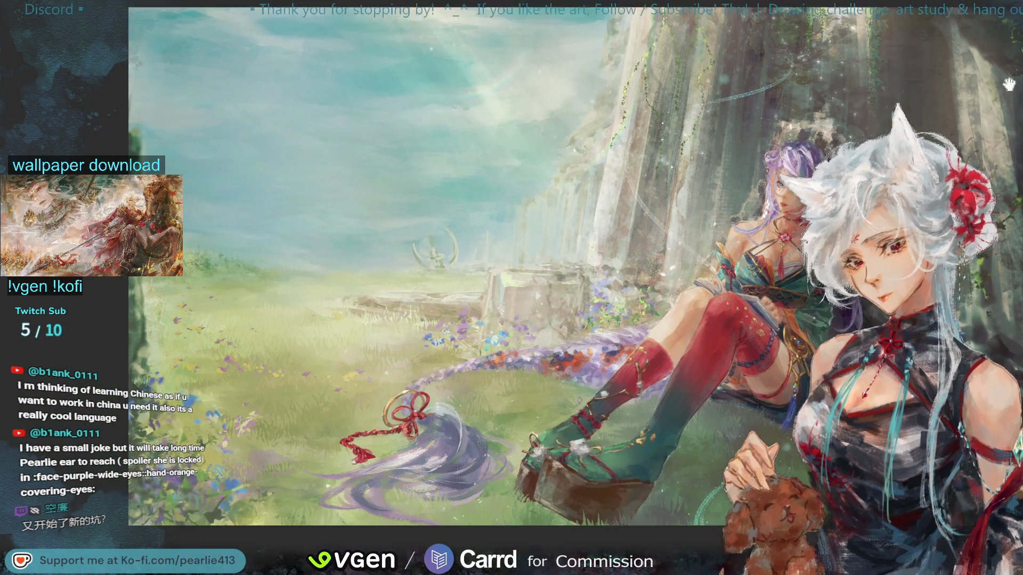
{"action": "key", "text": "h"}
{"action": "left_click_drag", "start_coordinate": [747, 45], "coordinate": [969, 80]}
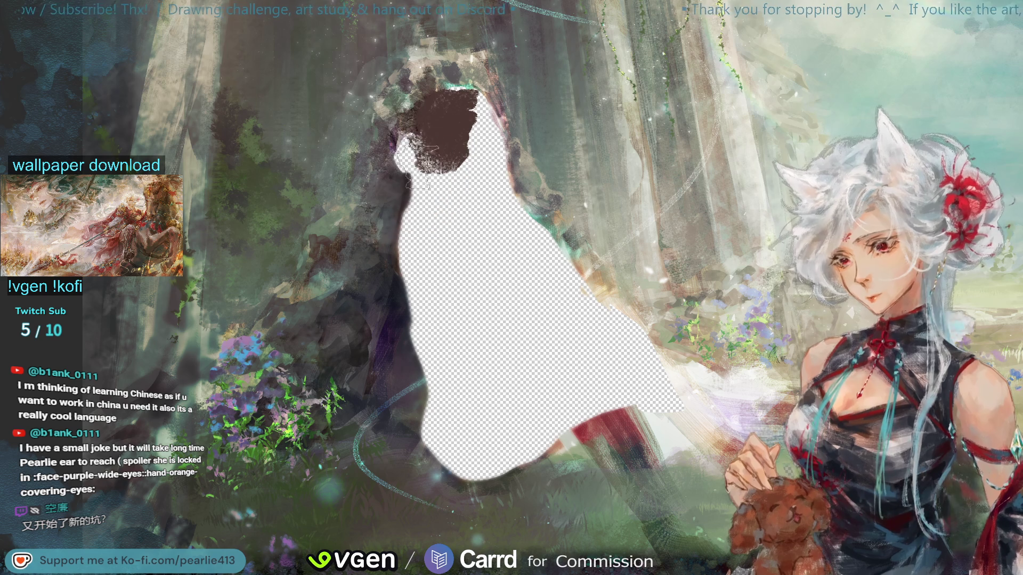
Brush dark brown over the grey beside the cutout, undoing the stray lower strokes
{"action": "mouse_move", "coordinate": [415, 154]}
{"action": "left_mouse_down"}
{"action": "mouse_move", "coordinate": [442, 181]}
{"action": "mouse_move", "coordinate": [426, 159]}
{"action": "mouse_move", "coordinate": [431, 134]}
{"action": "mouse_move", "coordinate": [455, 130]}
{"action": "left_mouse_up"}
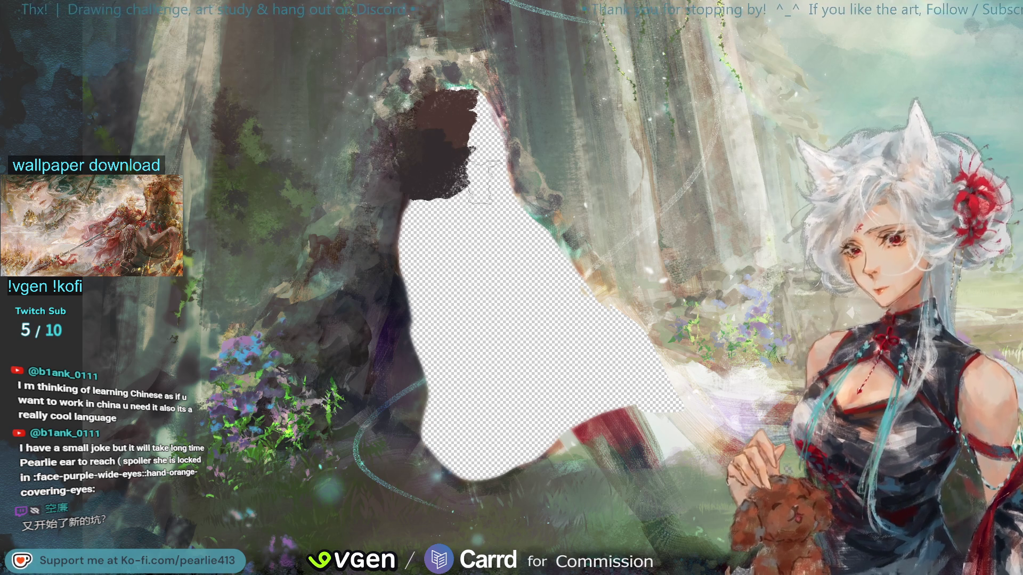
{"action": "mouse_move", "coordinate": [407, 201]}
{"action": "left_mouse_down"}
{"action": "mouse_move", "coordinate": [448, 298]}
{"action": "mouse_move", "coordinate": [469, 272]}
{"action": "mouse_move", "coordinate": [421, 224]}
{"action": "mouse_move", "coordinate": [443, 240]}
{"action": "mouse_move", "coordinate": [469, 229]}
{"action": "left_mouse_up"}
{"action": "key", "text": "ctrl+z"}
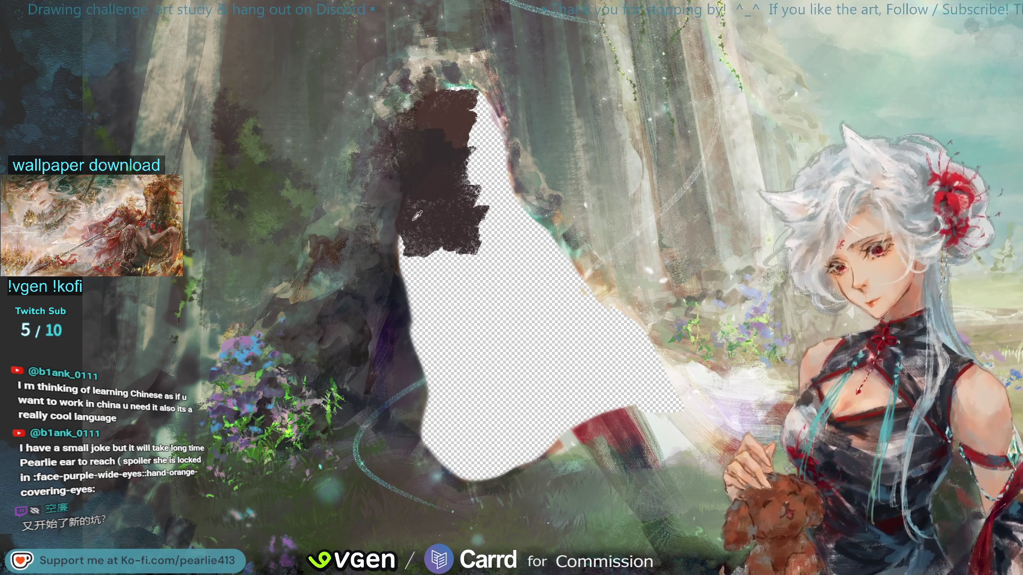
{"action": "mouse_move", "coordinate": [402, 222]}
{"action": "left_mouse_down"}
{"action": "mouse_move", "coordinate": [429, 243]}
{"action": "mouse_move", "coordinate": [428, 214]}
{"action": "mouse_move", "coordinate": [458, 255]}
{"action": "mouse_move", "coordinate": [448, 282]}
{"action": "mouse_move", "coordinate": [464, 274]}
{"action": "left_mouse_up"}
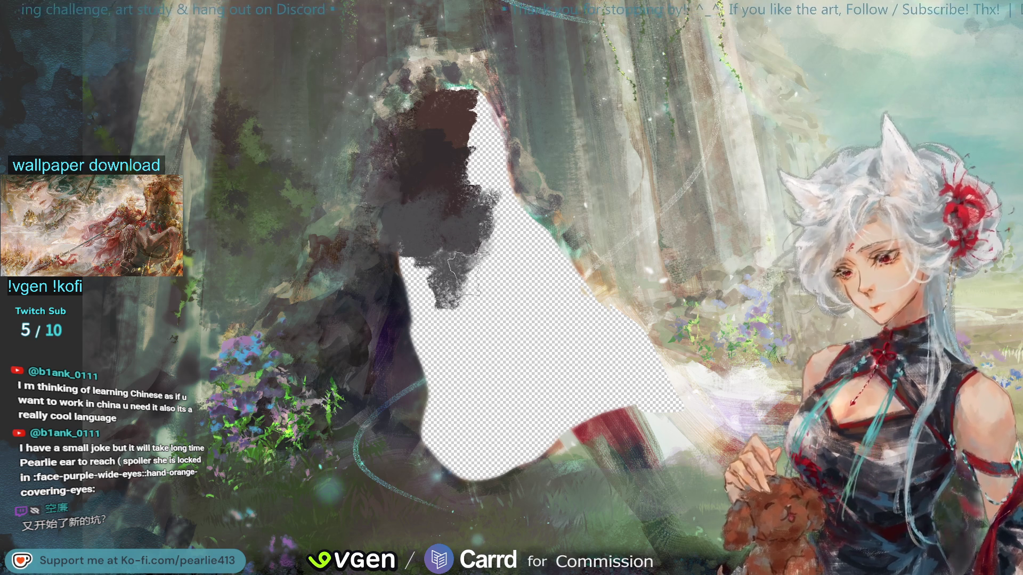
{"action": "mouse_move", "coordinate": [409, 291]}
{"action": "left_mouse_down"}
{"action": "mouse_move", "coordinate": [411, 277]}
{"action": "mouse_move", "coordinate": [424, 296]}
{"action": "mouse_move", "coordinate": [426, 282]}
{"action": "mouse_move", "coordinate": [431, 362]}
{"action": "left_mouse_up"}
{"action": "key", "text": "ctrl+z"}
{"action": "key", "text": "ctrl+z"}
{"action": "key", "text": "ctrl+z"}
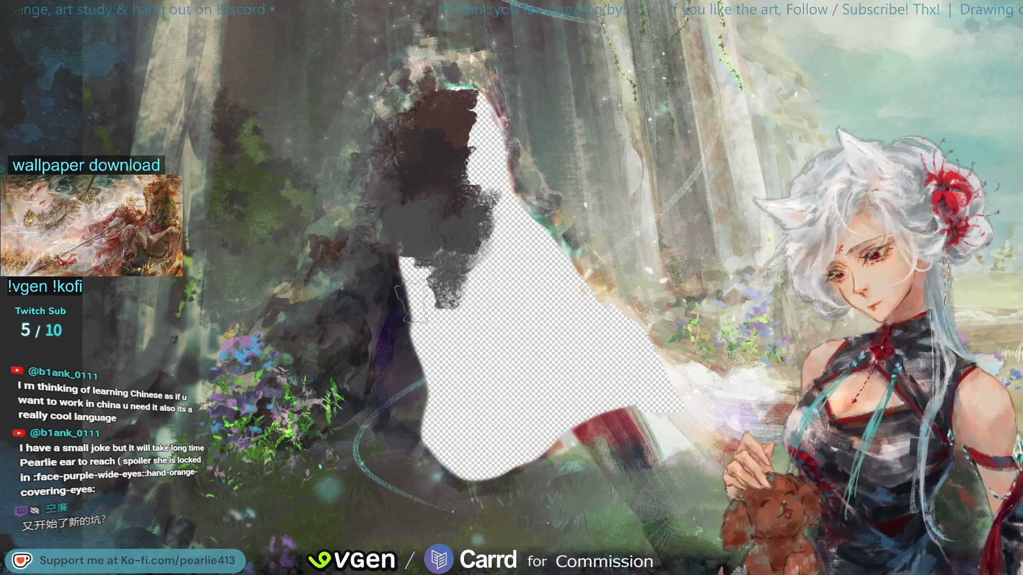
{"action": "mouse_move", "coordinate": [408, 284]}
{"action": "left_mouse_down"}
{"action": "mouse_move", "coordinate": [421, 282]}
{"action": "mouse_move", "coordinate": [415, 272]}
{"action": "mouse_move", "coordinate": [419, 324]}
{"action": "left_mouse_up"}
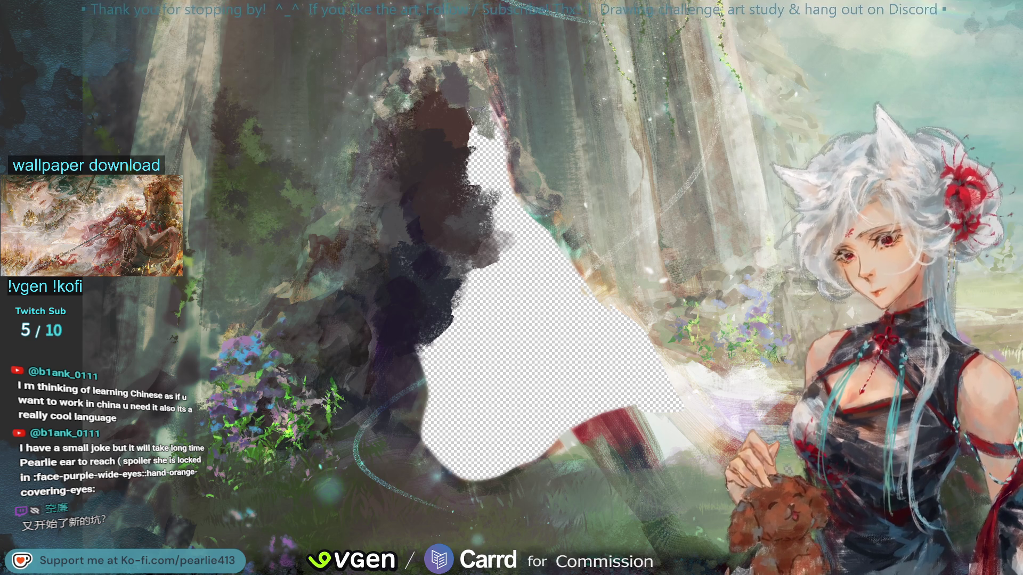
Eyedrop a dark colour from the painting and dab it onto the figure's head area
{"action": "left_click", "coordinate": [434, 82], "text": "alt"}
{"action": "left_click_drag", "start_coordinate": [457, 109], "coordinate": [485, 139]}
{"action": "key", "text": "ctrl+minus"}
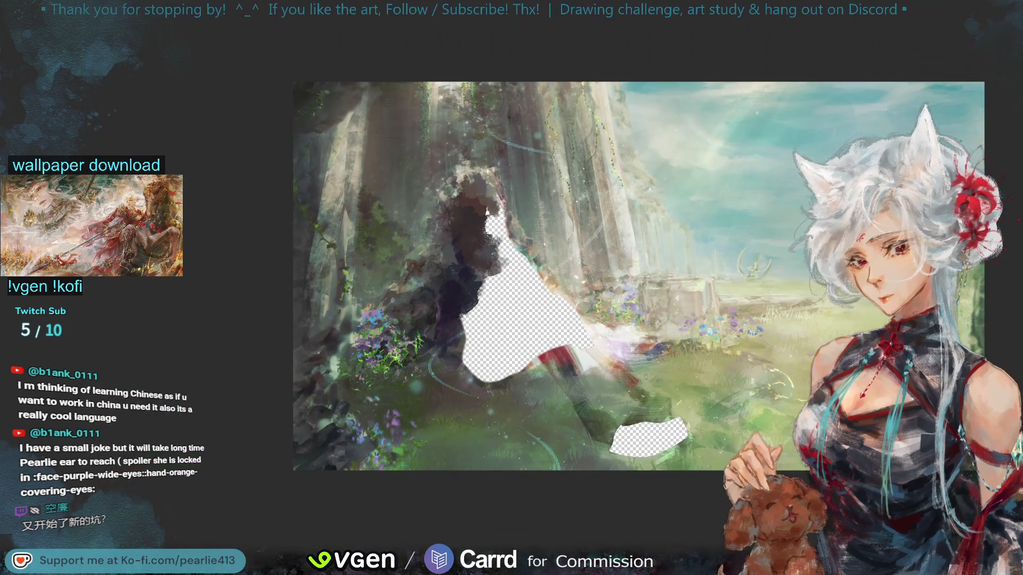
Mirror the view, sample a colour, and cover the transparent patch near the figure with dark paint
{"action": "key", "text": "m"}
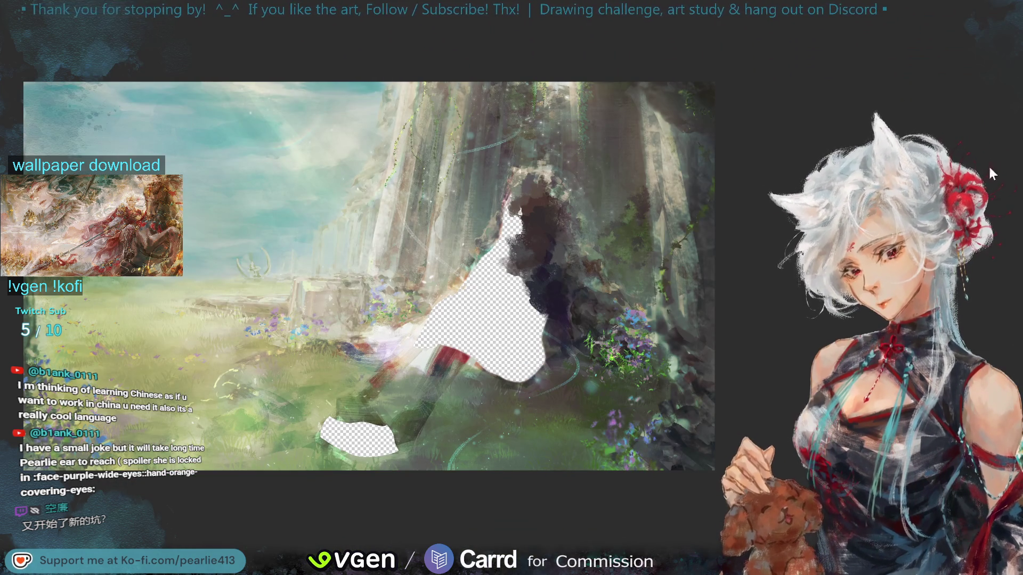
{"action": "key", "text": "ctrl+plus"}
{"action": "mouse_move", "coordinate": [597, 210]}
{"action": "left_mouse_down"}
{"action": "mouse_move", "coordinate": [589, 216]}
{"action": "mouse_move", "coordinate": [533, 170]}
{"action": "left_mouse_up"}
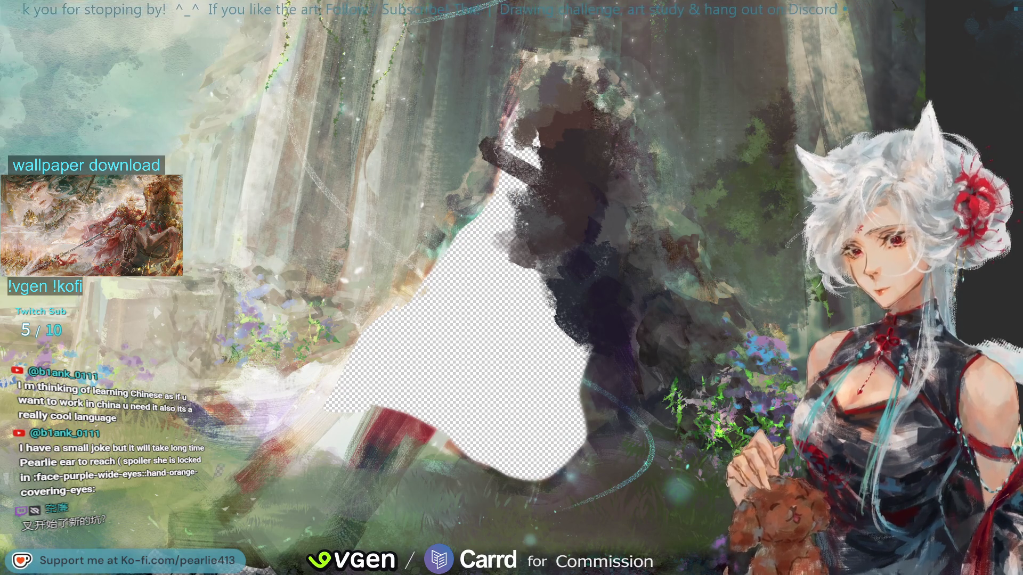
{"action": "mouse_move", "coordinate": [493, 160]}
{"action": "left_mouse_down"}
{"action": "mouse_move", "coordinate": [512, 144]}
{"action": "mouse_move", "coordinate": [543, 176]}
{"action": "mouse_move", "coordinate": [539, 142]}
{"action": "mouse_move", "coordinate": [569, 154]}
{"action": "mouse_move", "coordinate": [520, 243]}
{"action": "mouse_move", "coordinate": [541, 339]}
{"action": "mouse_move", "coordinate": [536, 298]}
{"action": "mouse_move", "coordinate": [480, 229]}
{"action": "mouse_move", "coordinate": [482, 213]}
{"action": "mouse_move", "coordinate": [501, 274]}
{"action": "mouse_move", "coordinate": [486, 201]}
{"action": "mouse_move", "coordinate": [503, 208]}
{"action": "mouse_move", "coordinate": [520, 198]}
{"action": "left_mouse_up"}
Extend grey and dark paint down through the middle of the silhouette, dropping one grey blotch
{"action": "mouse_move", "coordinate": [459, 250]}
{"action": "left_mouse_down"}
{"action": "mouse_move", "coordinate": [431, 299]}
{"action": "mouse_move", "coordinate": [426, 341]}
{"action": "left_mouse_up"}
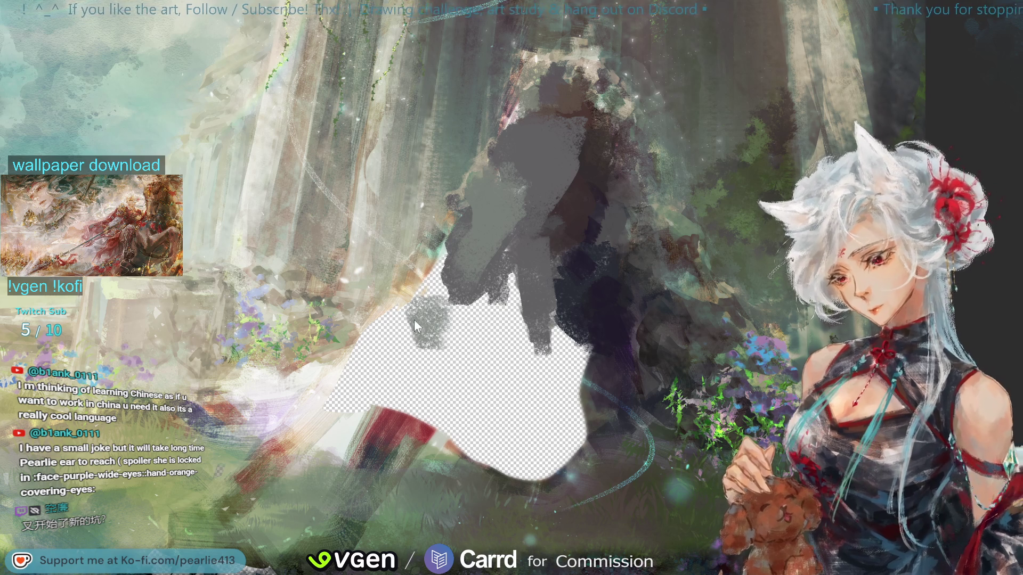
{"action": "key", "text": "ctrl+z"}
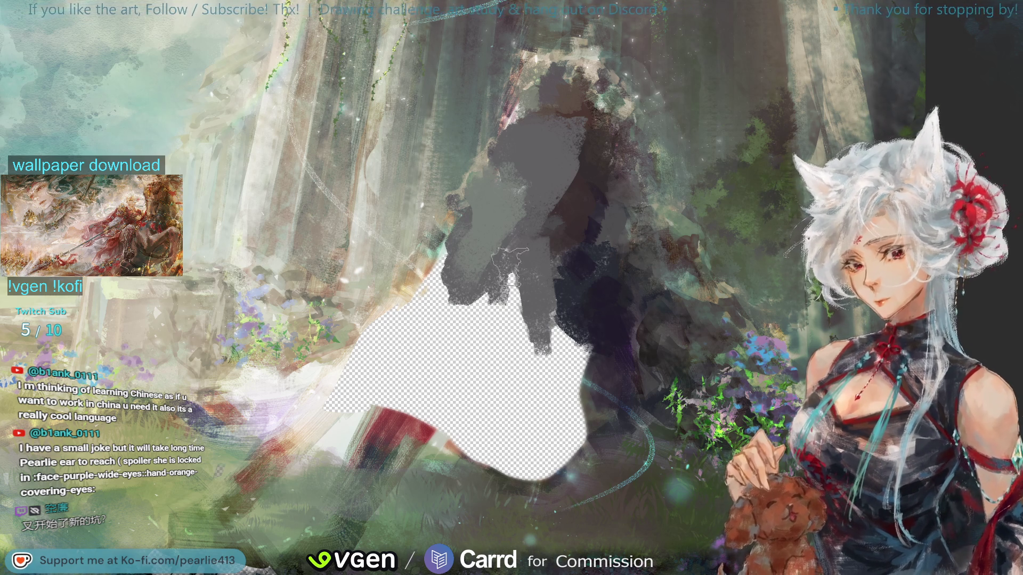
{"action": "left_click_drag", "start_coordinate": [532, 402], "coordinate": [567, 390]}
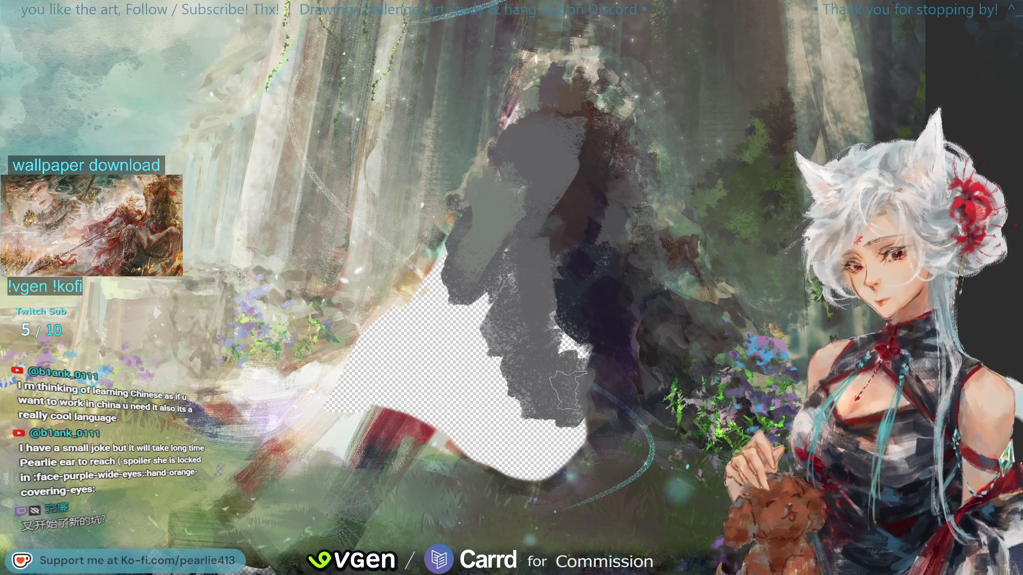
{"action": "mouse_move", "coordinate": [569, 307]}
{"action": "left_mouse_down"}
{"action": "mouse_move", "coordinate": [549, 331]}
{"action": "mouse_move", "coordinate": [560, 282]}
{"action": "mouse_move", "coordinate": [565, 373]}
{"action": "mouse_move", "coordinate": [578, 389]}
{"action": "mouse_move", "coordinate": [571, 416]}
{"action": "mouse_move", "coordinate": [549, 421]}
{"action": "mouse_move", "coordinate": [507, 383]}
{"action": "left_mouse_up"}
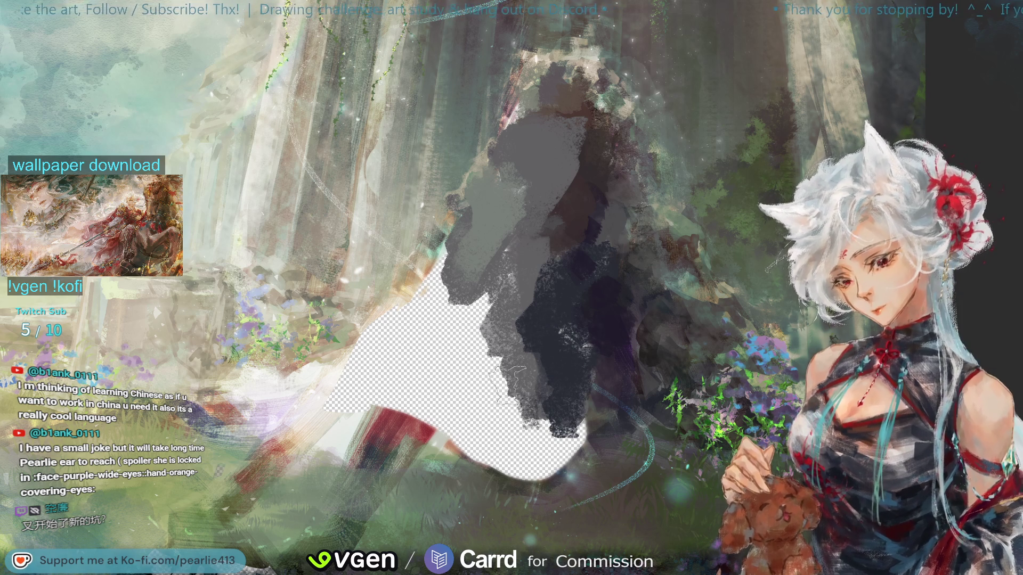
{"action": "key", "text": "h"}
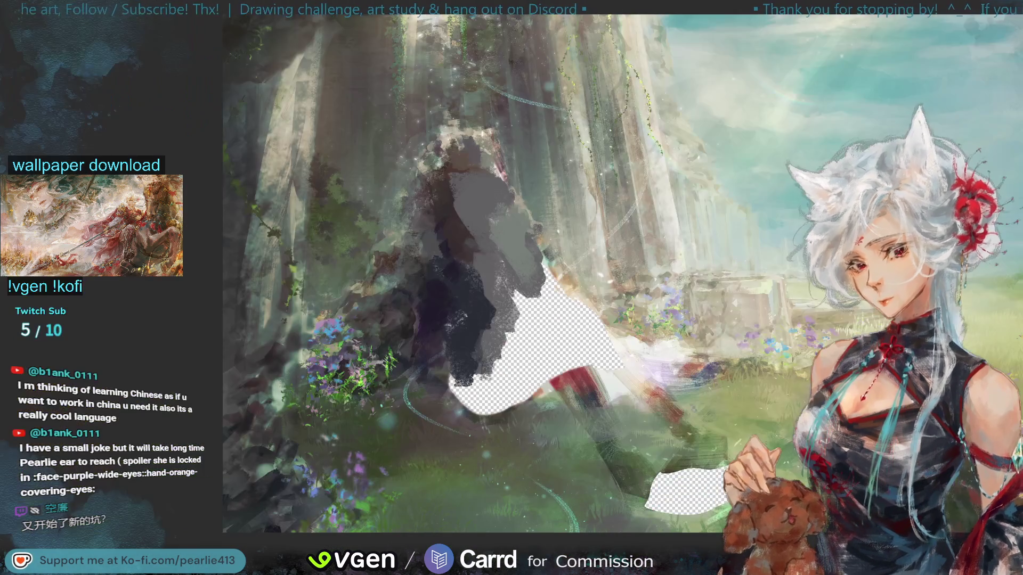
Enlarge the brush and spread soft grey and light grey over the checkerboard below the figure
{"action": "key", "text": "ctrl+plus"}
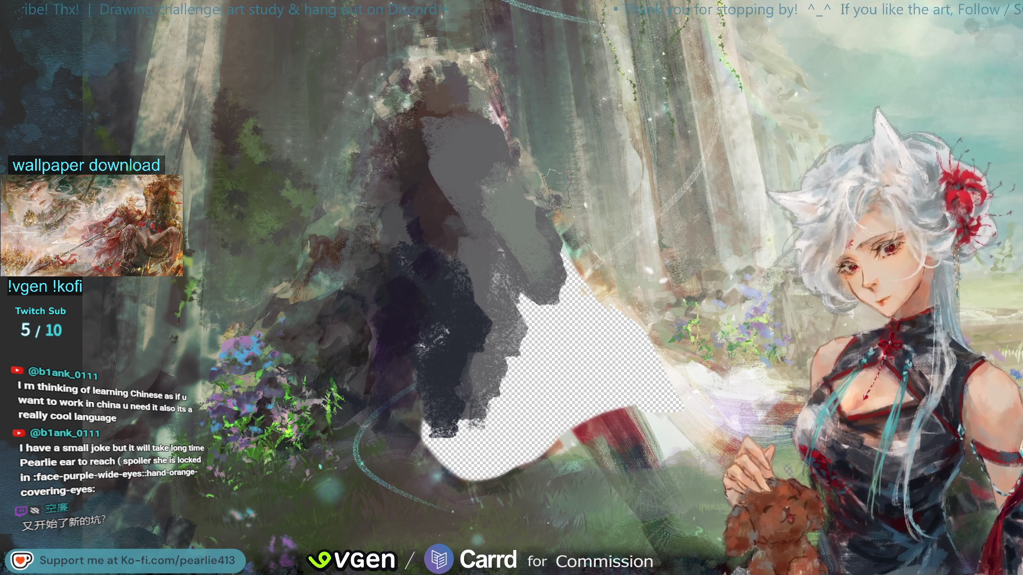
{"action": "mouse_move", "coordinate": [538, 191]}
{"action": "left_mouse_down"}
{"action": "mouse_move", "coordinate": [495, 235]}
{"action": "mouse_move", "coordinate": [511, 288]}
{"action": "mouse_move", "coordinate": [527, 254]}
{"action": "mouse_move", "coordinate": [521, 217]}
{"action": "left_mouse_up"}
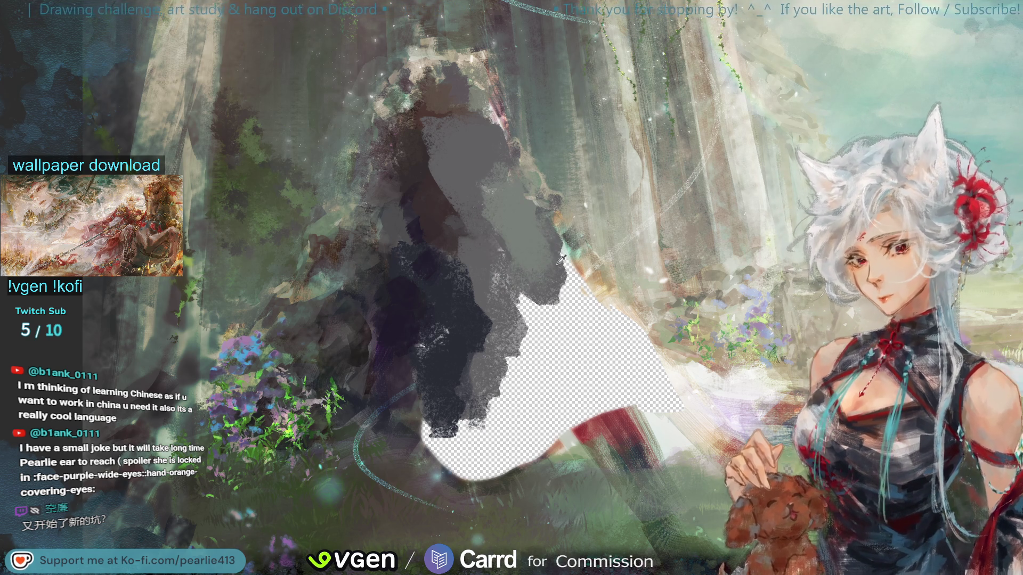
{"action": "left_click_drag", "start_coordinate": [546, 288], "coordinate": [538, 405]}
{"action": "key", "text": "ctrl+z"}
{"action": "left_click_drag", "start_coordinate": [522, 315], "coordinate": [533, 352]}
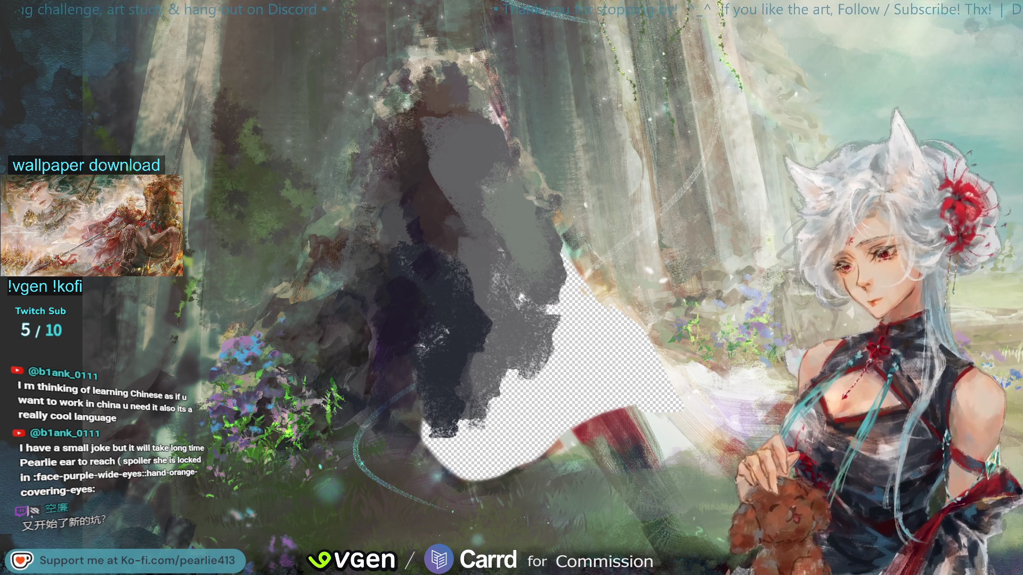
{"action": "mouse_move", "coordinate": [445, 482]}
{"action": "left_mouse_down"}
{"action": "mouse_move", "coordinate": [492, 430]}
{"action": "mouse_move", "coordinate": [458, 458]}
{"action": "mouse_move", "coordinate": [506, 458]}
{"action": "mouse_move", "coordinate": [498, 416]}
{"action": "mouse_move", "coordinate": [424, 421]}
{"action": "mouse_move", "coordinate": [530, 469]}
{"action": "mouse_move", "coordinate": [549, 443]}
{"action": "mouse_move", "coordinate": [533, 450]}
{"action": "mouse_move", "coordinate": [533, 426]}
{"action": "mouse_move", "coordinate": [510, 410]}
{"action": "mouse_move", "coordinate": [533, 395]}
{"action": "mouse_move", "coordinate": [640, 411]}
{"action": "mouse_move", "coordinate": [589, 380]}
{"action": "left_mouse_up"}
{"action": "mouse_move", "coordinate": [623, 302]}
{"action": "left_mouse_down"}
{"action": "mouse_move", "coordinate": [628, 282]}
{"action": "mouse_move", "coordinate": [586, 314]}
{"action": "mouse_move", "coordinate": [619, 352]}
{"action": "mouse_move", "coordinate": [642, 421]}
{"action": "mouse_move", "coordinate": [480, 367]}
{"action": "mouse_move", "coordinate": [639, 397]}
{"action": "left_mouse_up"}
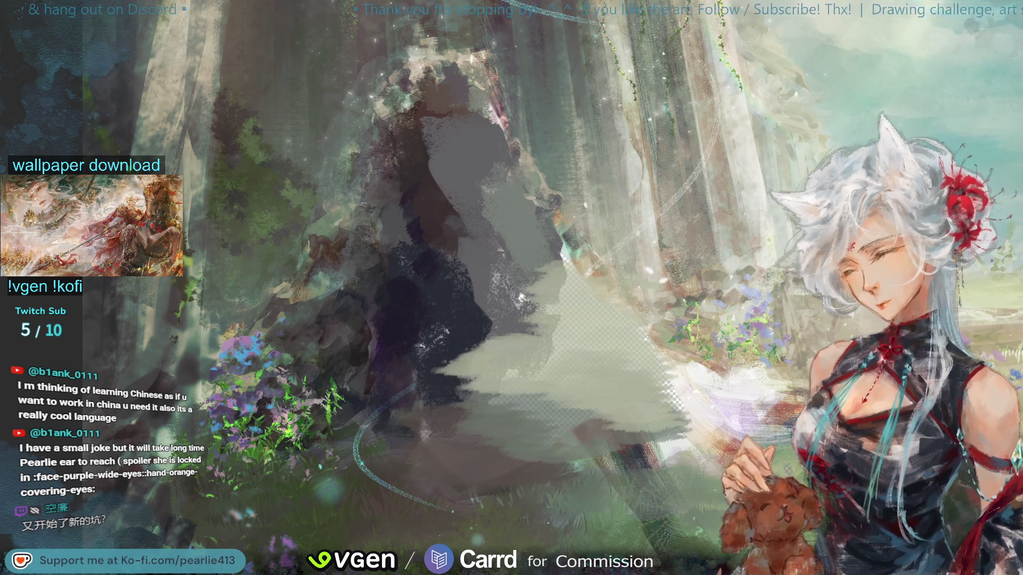
Undo the light grey strokes and dab sampled dark grey into the gap, toggling the layer to compare
{"action": "key", "text": "m"}
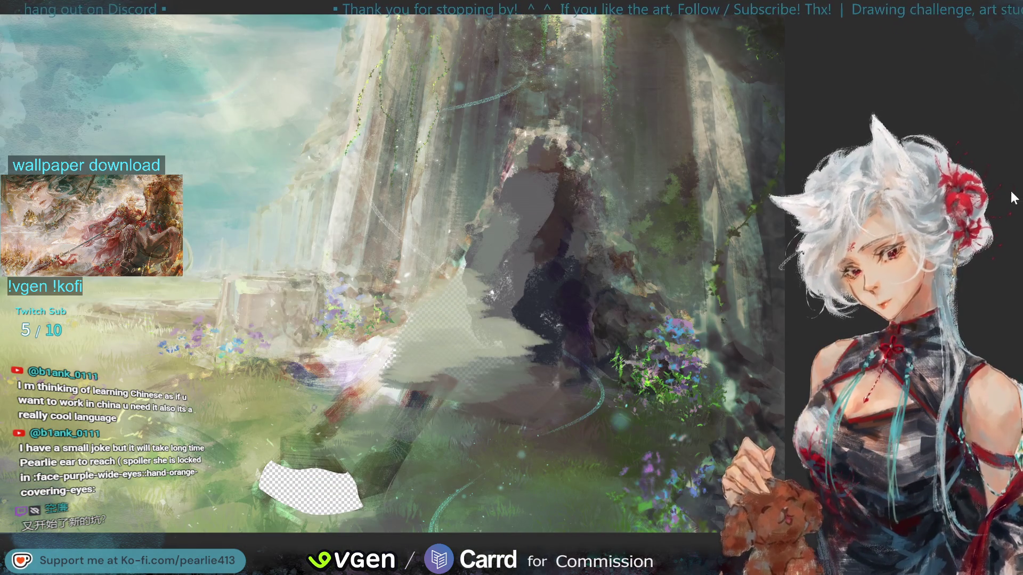
{"action": "key", "text": "ctrl+z"}
{"action": "key", "text": "ctrl+z"}
{"action": "key", "text": "ctrl+z"}
{"action": "key", "text": "ctrl+z"}
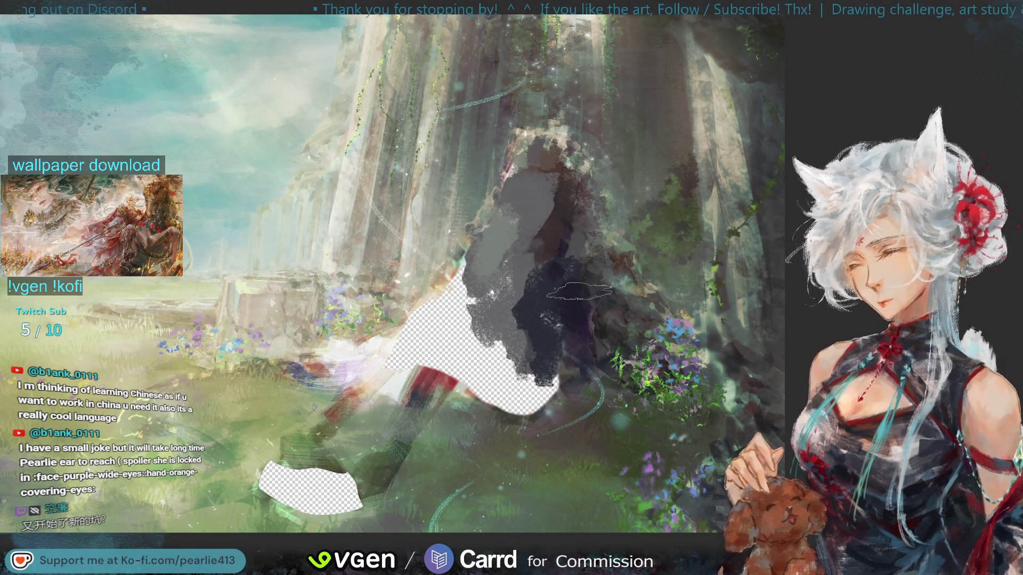
{"action": "left_click", "coordinate": [559, 417]}
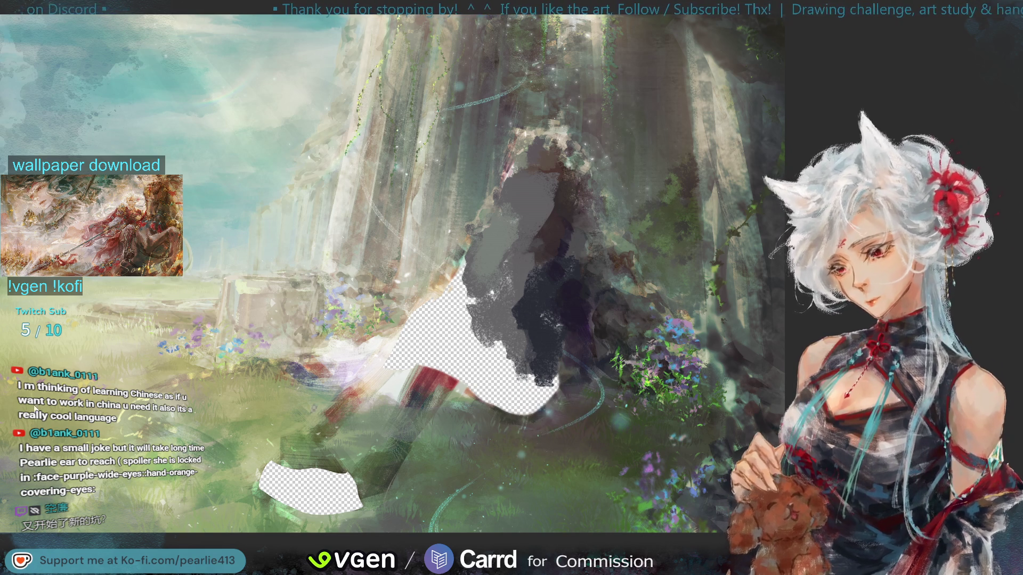
{"action": "mouse_move", "coordinate": [503, 354]}
{"action": "left_mouse_down"}
{"action": "mouse_move", "coordinate": [495, 389]}
{"action": "mouse_move", "coordinate": [528, 399]}
{"action": "mouse_move", "coordinate": [511, 394]}
{"action": "mouse_move", "coordinate": [535, 389]}
{"action": "mouse_move", "coordinate": [511, 395]}
{"action": "mouse_move", "coordinate": [503, 389]}
{"action": "mouse_move", "coordinate": [524, 391]}
{"action": "mouse_move", "coordinate": [490, 373]}
{"action": "mouse_move", "coordinate": [495, 349]}
{"action": "left_mouse_up"}
{"action": "key", "text": "Delete"}
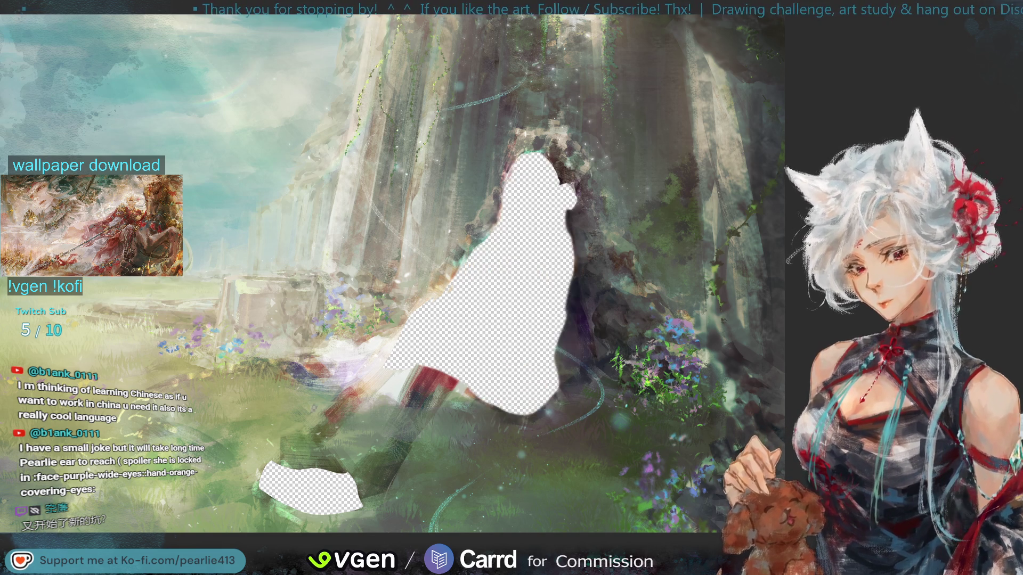
{"action": "key", "text": "ctrl+z"}
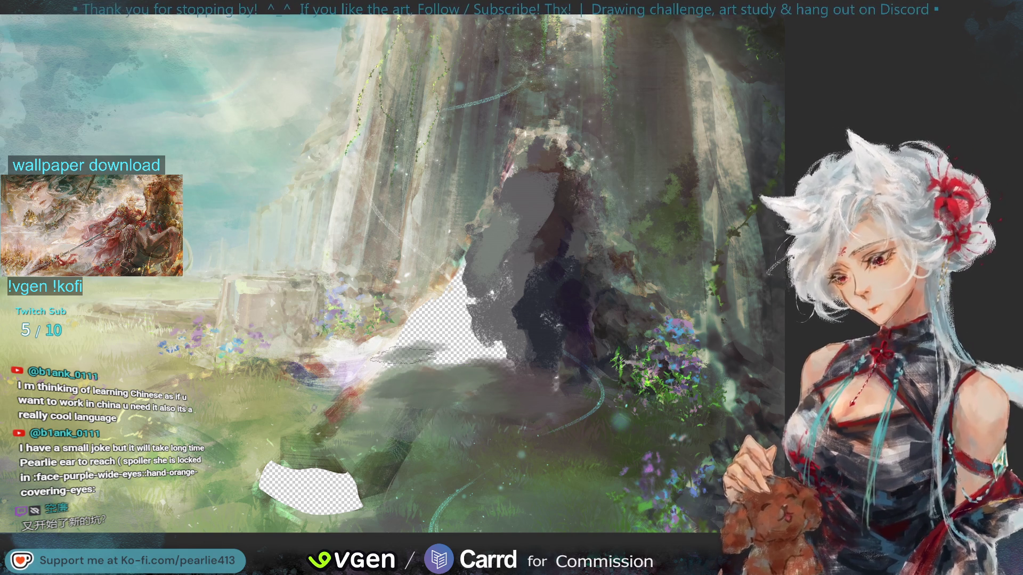
Sample greys near the hole and brush dark grey over it, then undo the last stroke
{"action": "mouse_move", "coordinate": [381, 330]}
{"action": "left_mouse_down"}
{"action": "mouse_move", "coordinate": [312, 376]}
{"action": "mouse_move", "coordinate": [283, 379]}
{"action": "mouse_move", "coordinate": [389, 367]}
{"action": "mouse_move", "coordinate": [402, 352]}
{"action": "mouse_move", "coordinate": [456, 362]}
{"action": "mouse_move", "coordinate": [357, 366]}
{"action": "mouse_move", "coordinate": [440, 354]}
{"action": "mouse_move", "coordinate": [389, 349]}
{"action": "mouse_move", "coordinate": [428, 347]}
{"action": "left_mouse_up"}
{"action": "left_click", "coordinate": [482, 305], "text": "alt"}
{"action": "mouse_move", "coordinate": [481, 307]}
{"action": "left_mouse_down"}
{"action": "mouse_move", "coordinate": [415, 314]}
{"action": "mouse_move", "coordinate": [479, 331]}
{"action": "mouse_move", "coordinate": [468, 343]}
{"action": "left_mouse_up"}
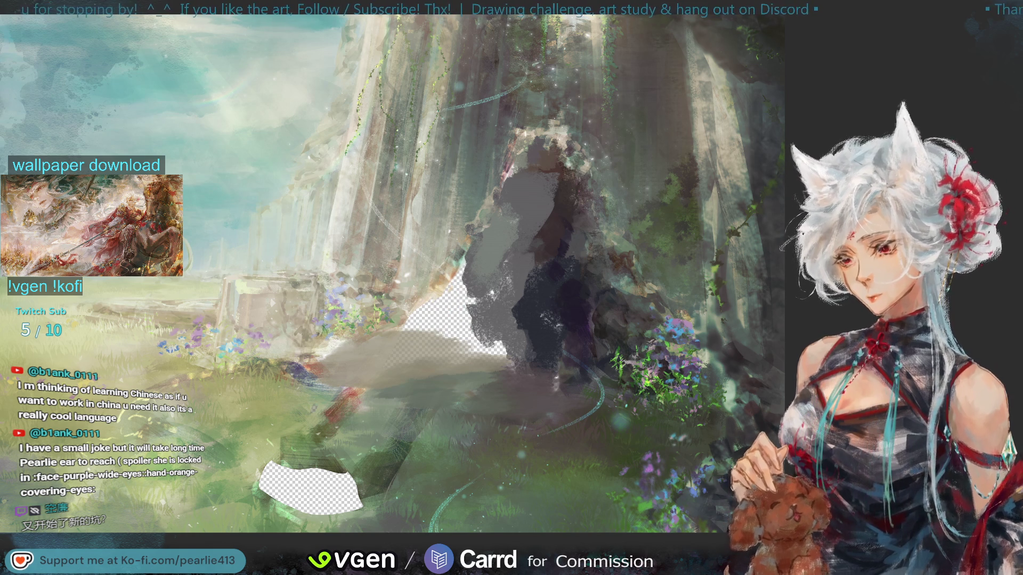
{"action": "mouse_move", "coordinate": [450, 301]}
{"action": "left_mouse_down"}
{"action": "mouse_move", "coordinate": [426, 314]}
{"action": "mouse_move", "coordinate": [515, 364]}
{"action": "mouse_move", "coordinate": [471, 384]}
{"action": "mouse_move", "coordinate": [480, 368]}
{"action": "mouse_move", "coordinate": [524, 379]}
{"action": "mouse_move", "coordinate": [469, 381]}
{"action": "mouse_move", "coordinate": [558, 386]}
{"action": "left_mouse_up"}
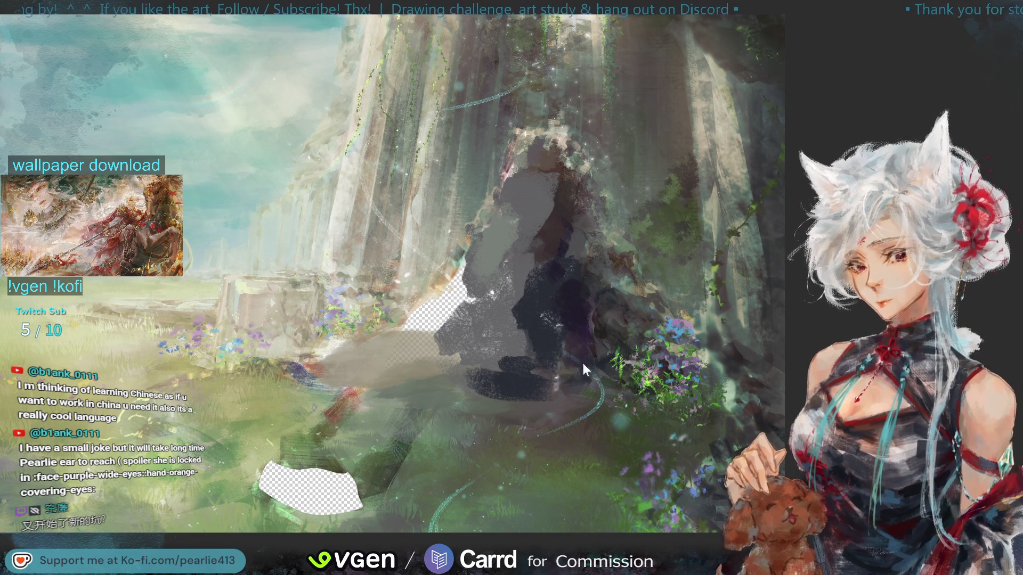
{"action": "key", "text": "ctrl+z"}
{"action": "key", "text": "Delete"}
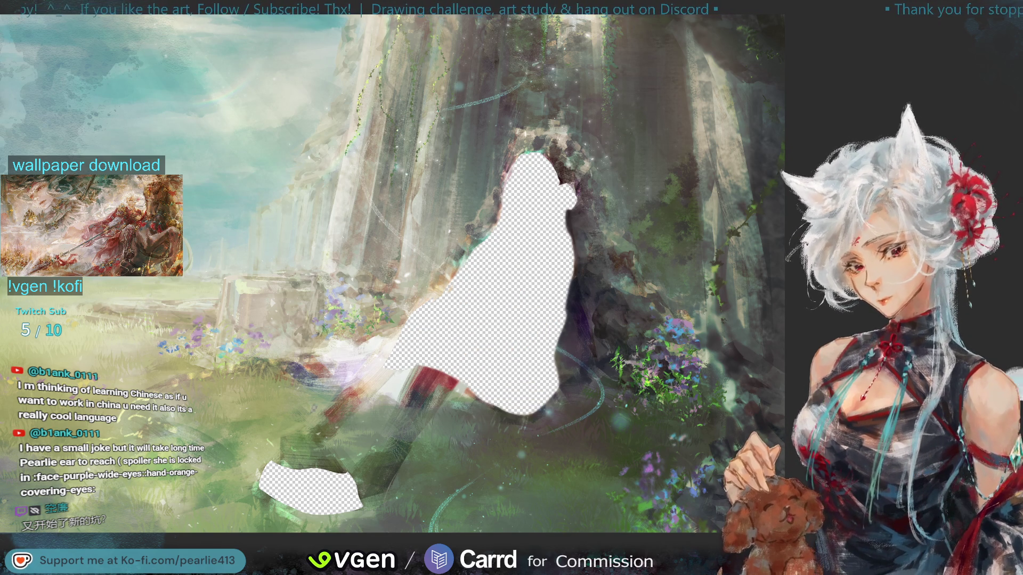
Restore the grey figure layer, sample colours near its lower edge, and compare it on and off
{"action": "key", "text": "ctrl+z"}
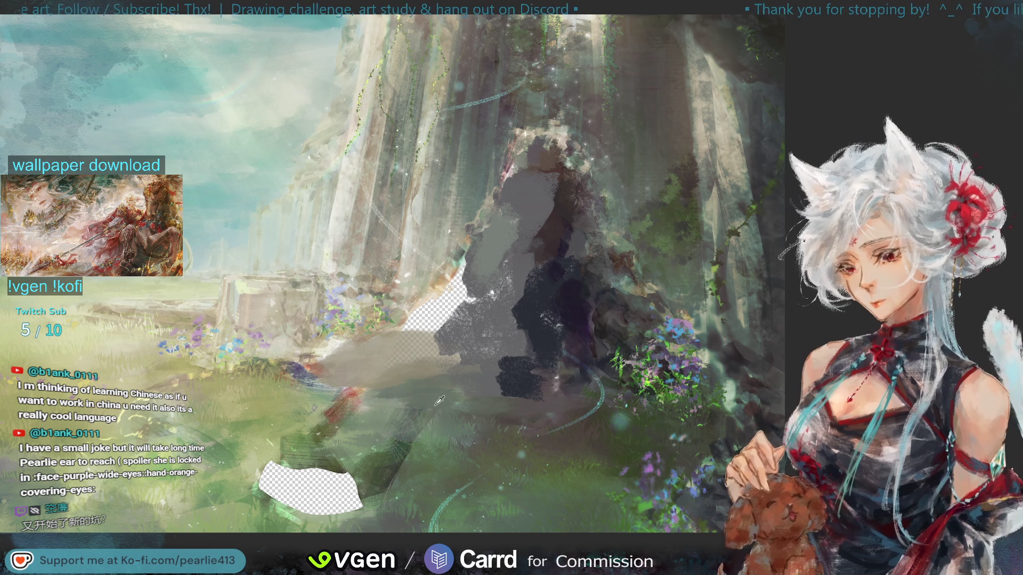
{"action": "left_click", "coordinate": [447, 421]}
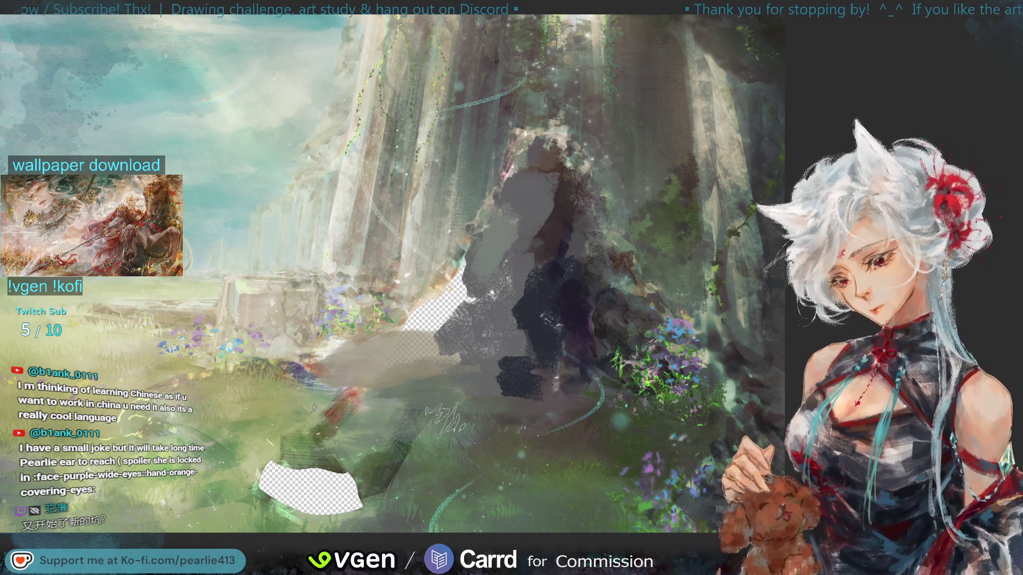
{"action": "left_click", "coordinate": [533, 409]}
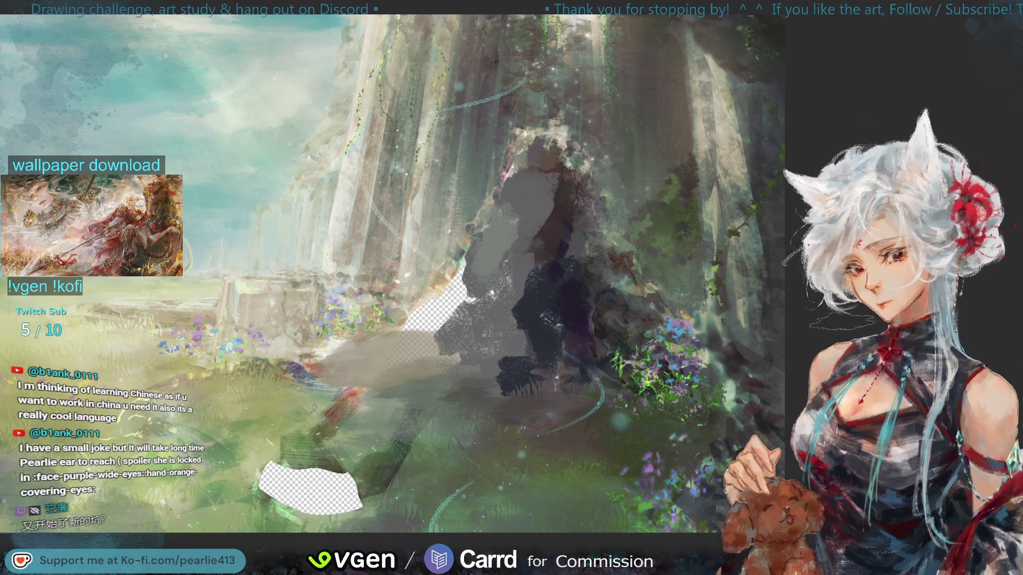
{"action": "key", "text": "ctrl+z"}
{"action": "key", "text": "ctrl+y"}
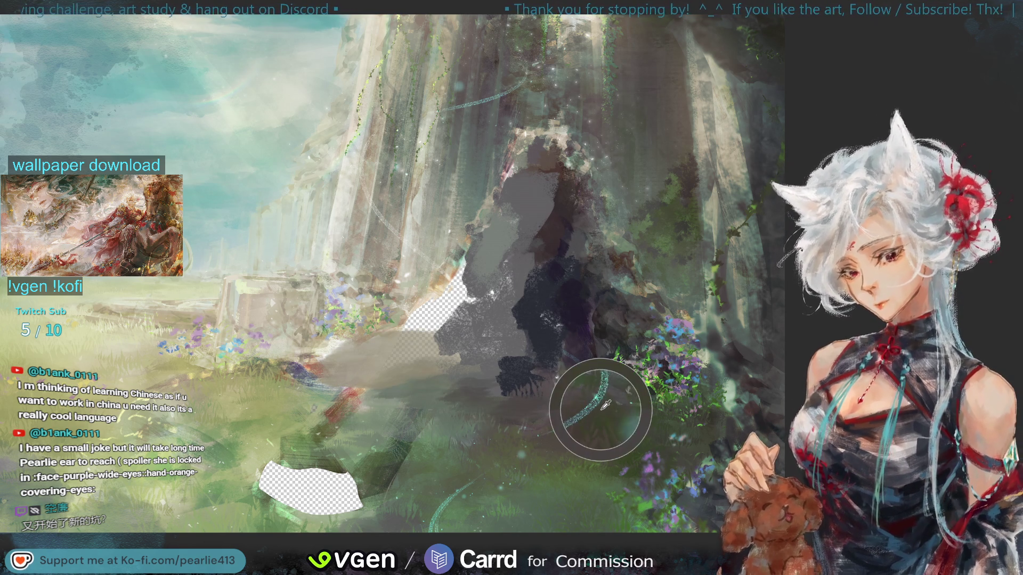
{"action": "key", "text": "ctrl+z"}
{"action": "key", "text": "ctrl+y"}
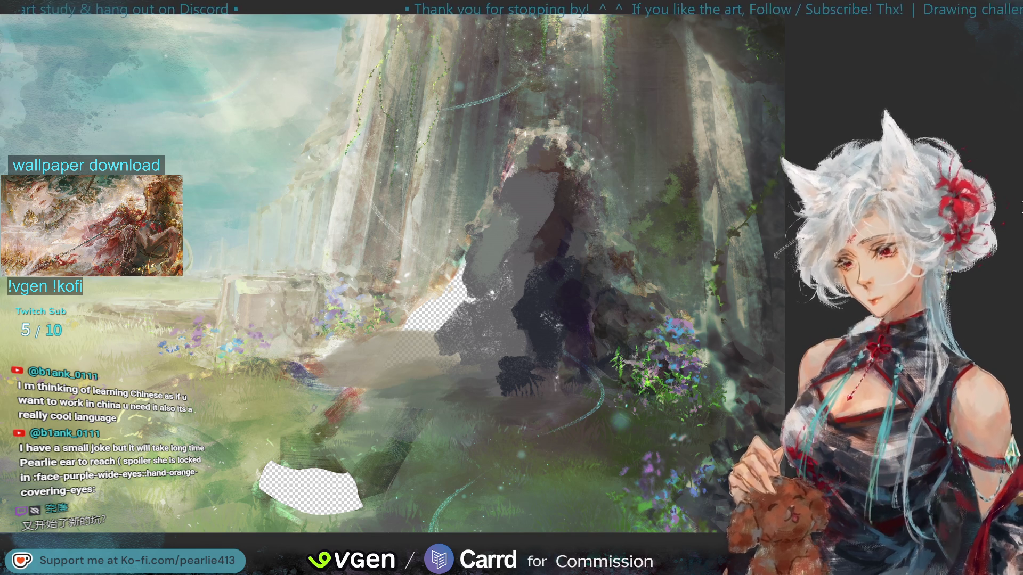
{"action": "key", "text": "ctrl+minus"}
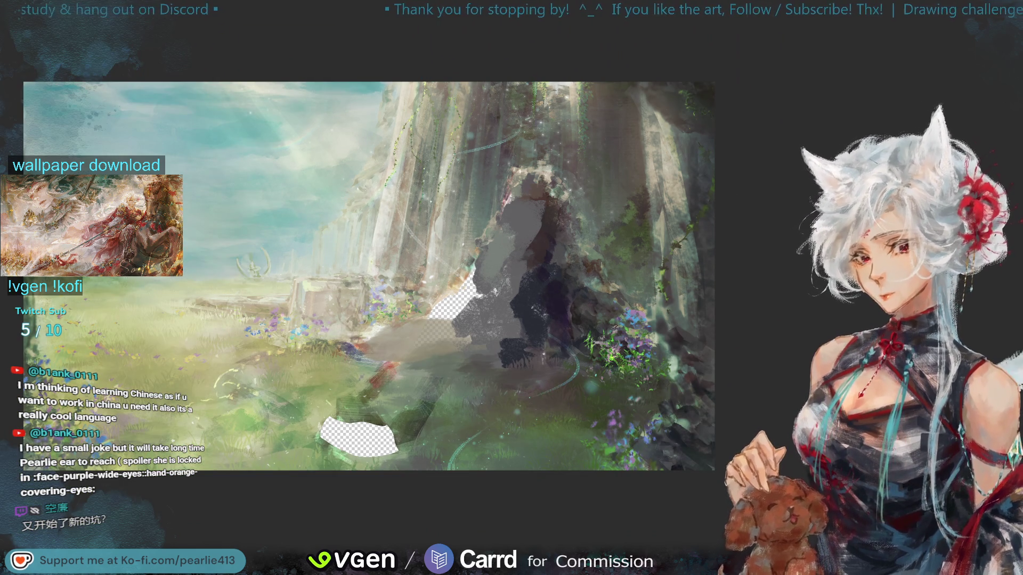
{"action": "key", "text": "h"}
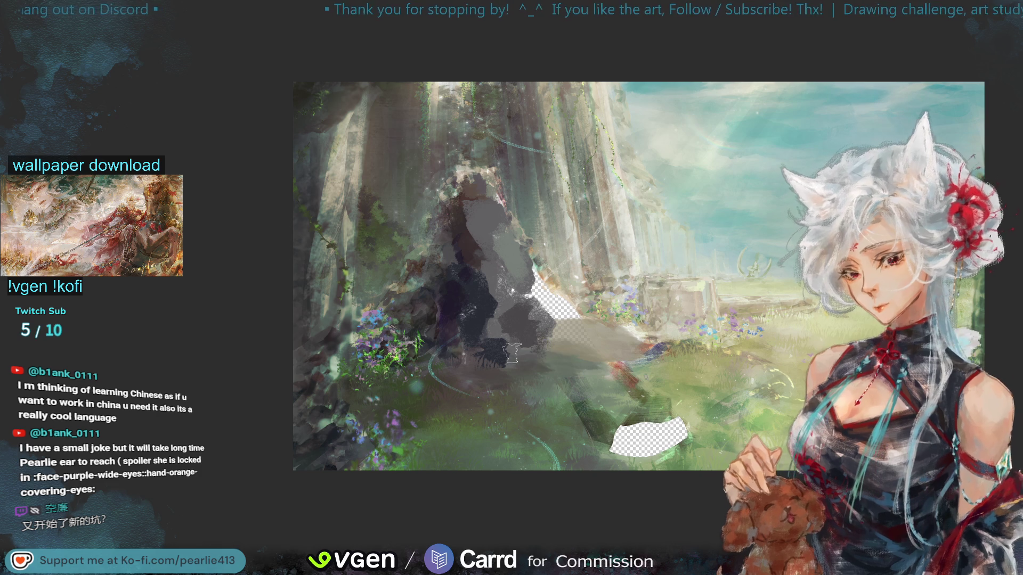
Cover the transparent gap by the rock with sampled dark paint and add a light pinkish accent
{"action": "mouse_move", "coordinate": [556, 307]}
{"action": "left_mouse_down"}
{"action": "mouse_move", "coordinate": [532, 282]}
{"action": "mouse_move", "coordinate": [548, 314]}
{"action": "left_mouse_up"}
{"action": "left_click", "coordinate": [526, 262], "text": "alt"}
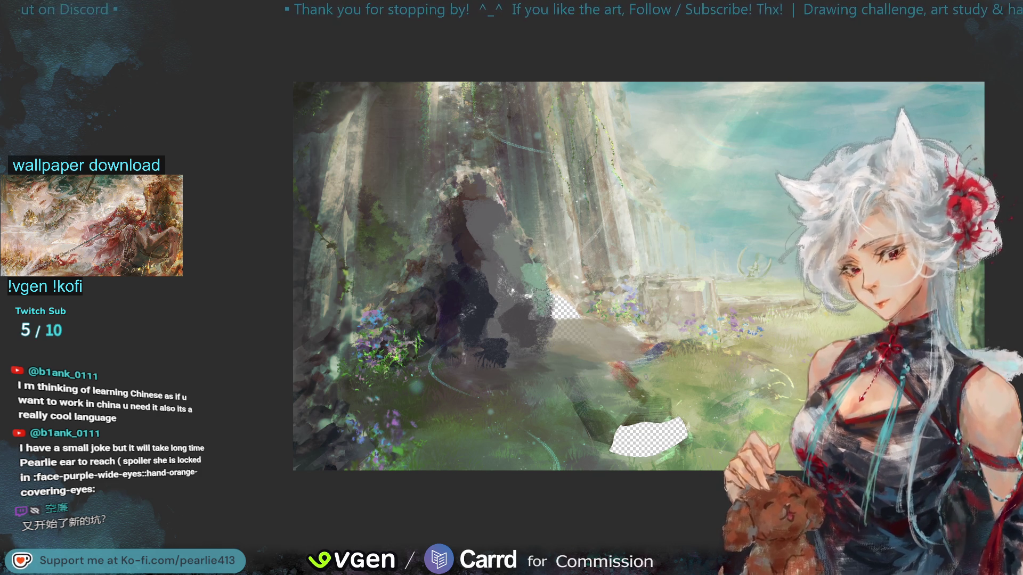
{"action": "mouse_move", "coordinate": [553, 312]}
{"action": "left_mouse_down"}
{"action": "mouse_move", "coordinate": [526, 269]}
{"action": "mouse_move", "coordinate": [530, 283]}
{"action": "left_mouse_up"}
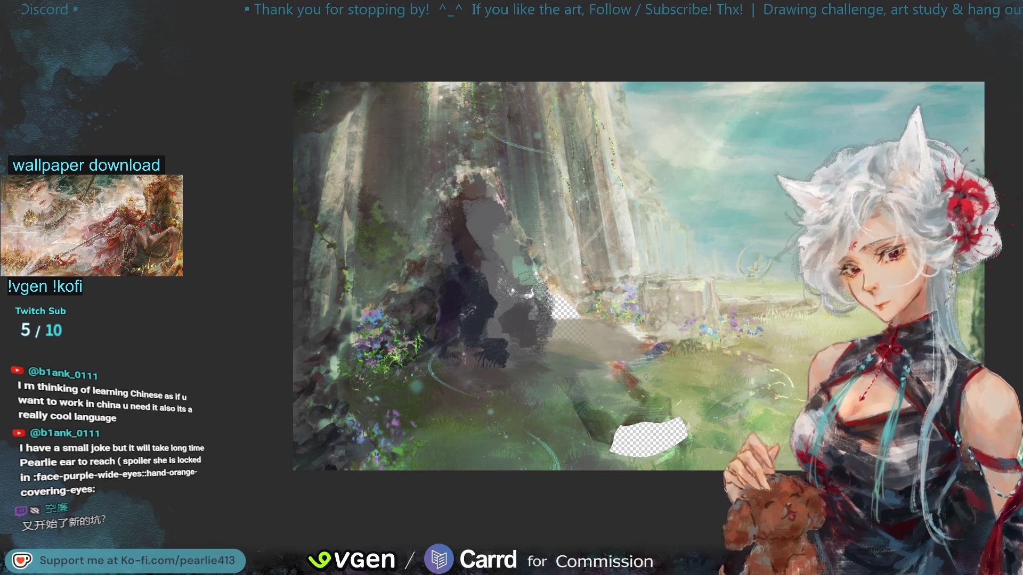
{"action": "left_click", "coordinate": [491, 203], "text": "alt"}
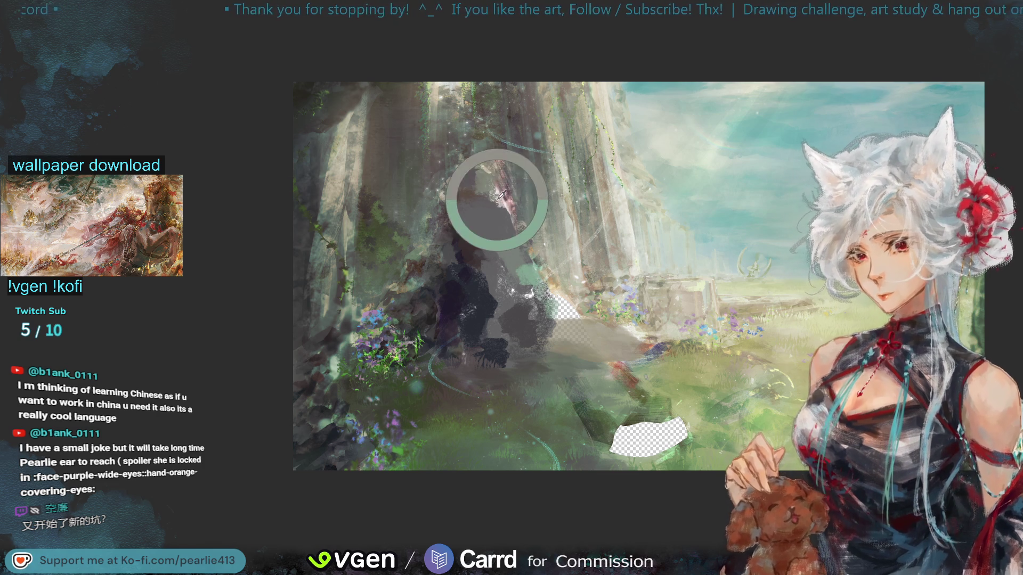
{"action": "mouse_move", "coordinate": [495, 205]}
{"action": "left_mouse_down"}
{"action": "mouse_move", "coordinate": [488, 202]}
{"action": "mouse_move", "coordinate": [494, 210]}
{"action": "left_mouse_up"}
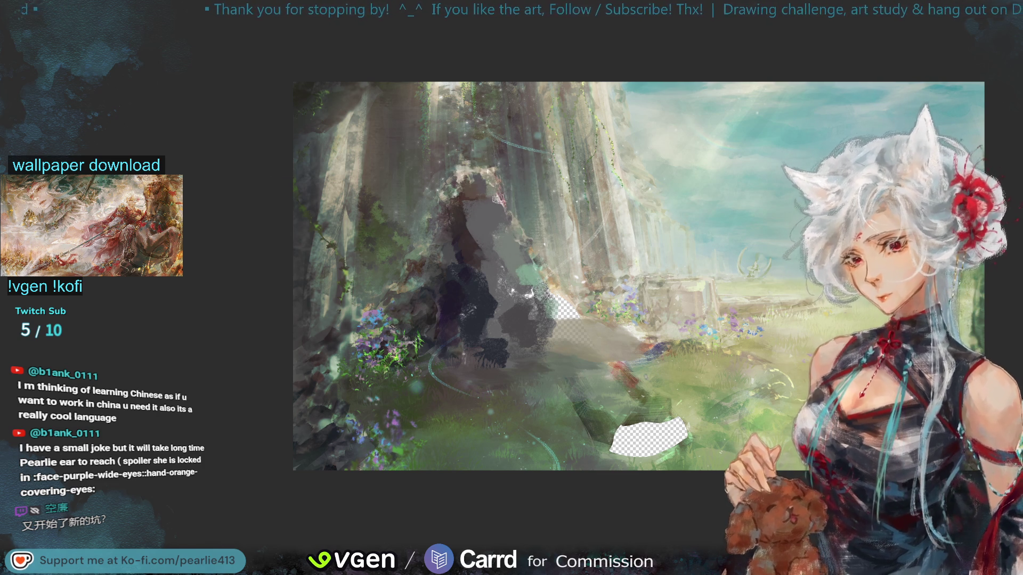
Sample colours around the rock base and darken the area below the rock
{"action": "left_click", "coordinate": [486, 196], "text": "alt"}
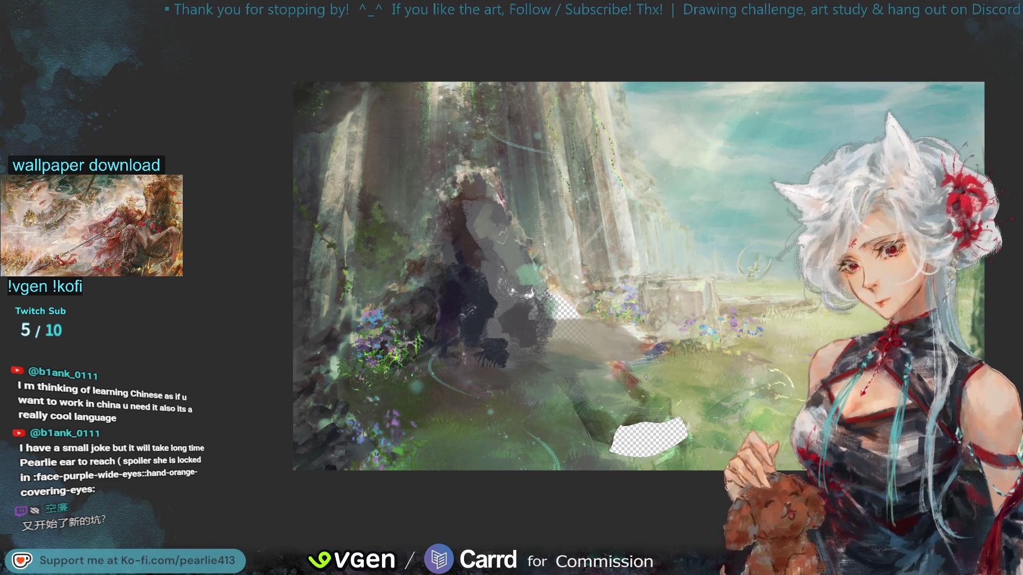
{"action": "left_click", "coordinate": [512, 263], "text": "alt"}
{"action": "left_click", "coordinate": [527, 256], "text": "alt"}
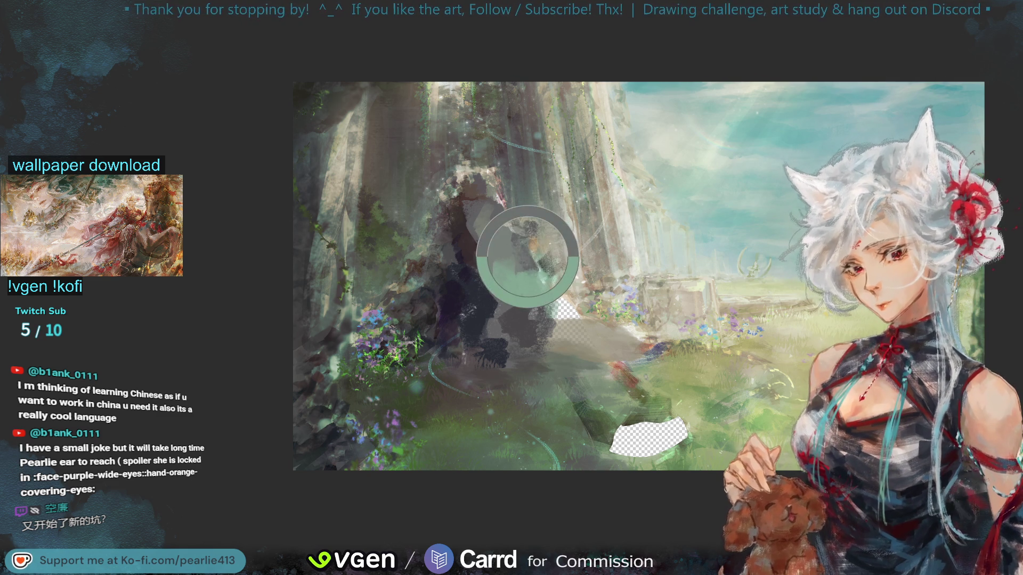
{"action": "mouse_move", "coordinate": [592, 332]}
{"action": "left_mouse_down", "text": "alt"}
{"action": "mouse_move", "coordinate": [571, 326]}
{"action": "mouse_move", "coordinate": [583, 342]}
{"action": "mouse_move", "coordinate": [561, 337]}
{"action": "mouse_move", "coordinate": [558, 301]}
{"action": "mouse_move", "coordinate": [568, 306]}
{"action": "left_mouse_up", "text": "alt"}
{"action": "left_click", "coordinate": [559, 291], "text": "alt"}
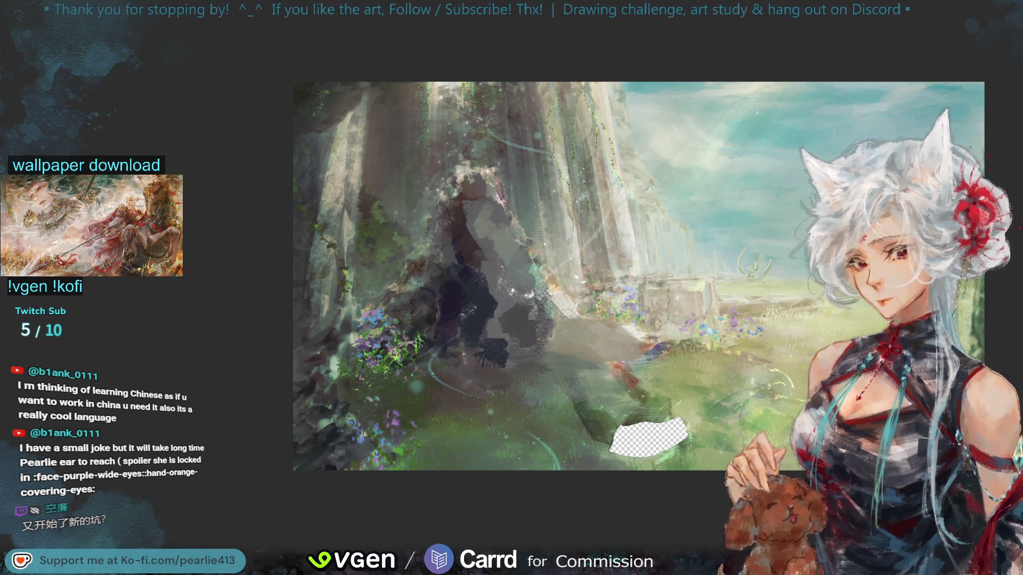
{"action": "left_click", "coordinate": [568, 293], "text": "alt"}
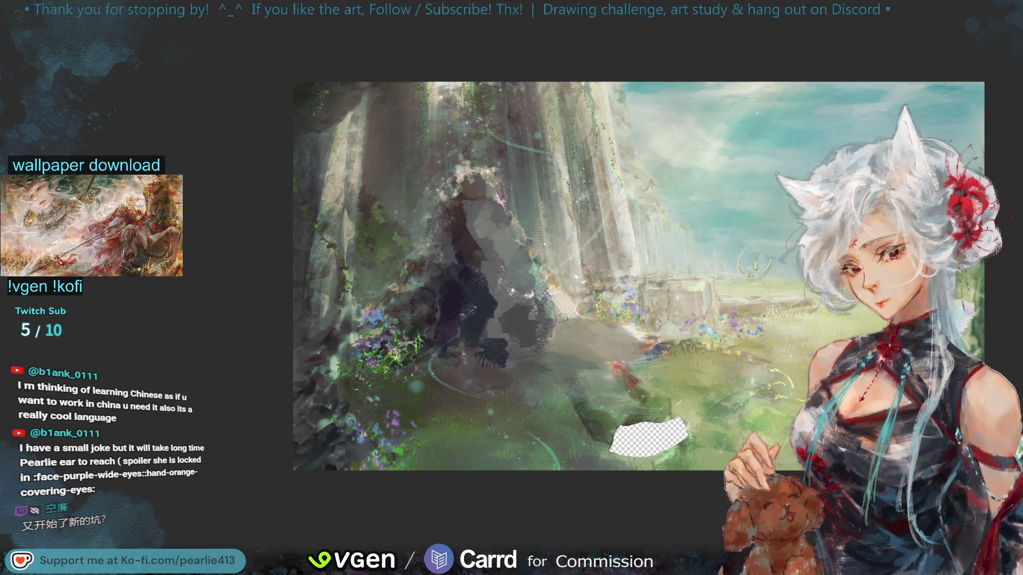
{"action": "left_click_drag", "start_coordinate": [580, 333], "coordinate": [561, 318]}
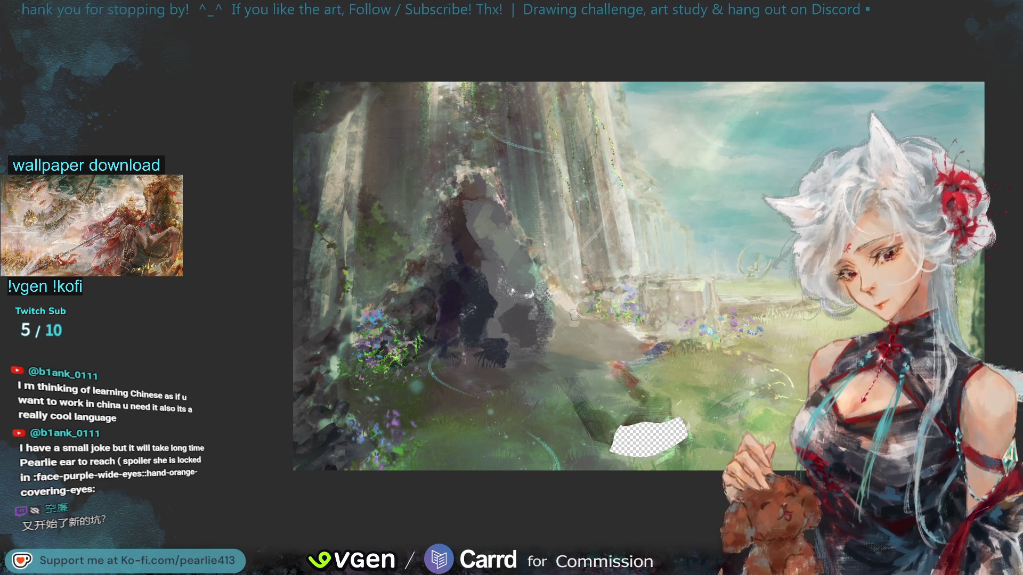
{"action": "left_click", "coordinate": [552, 283], "text": "alt"}
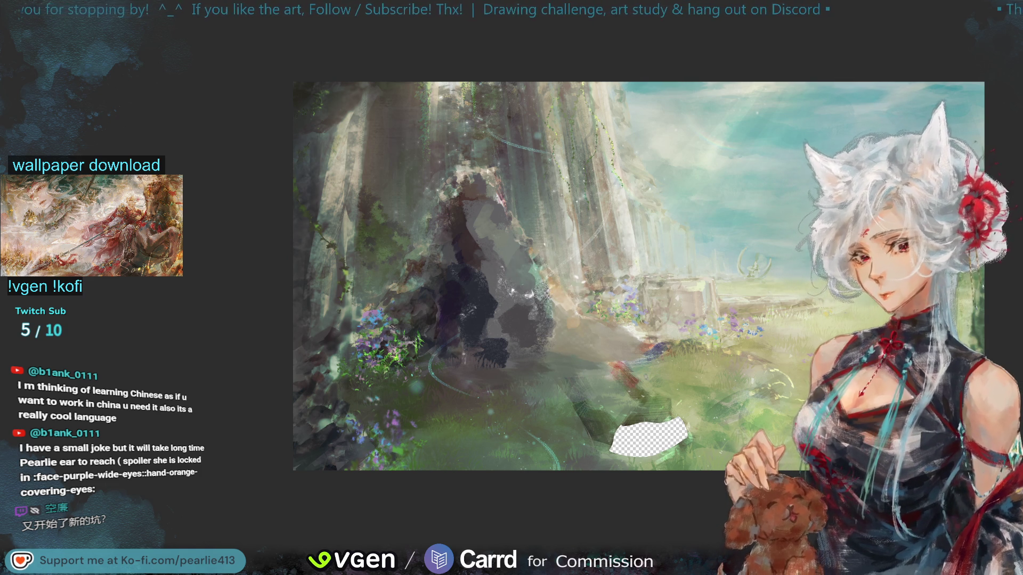
{"action": "scroll", "coordinate": [504, 283], "scroll_direction": "down", "scroll_amount": 2}
Mirror the view and toggle the dark silhouette off and back on to check beneath it
{"action": "key", "text": "h"}
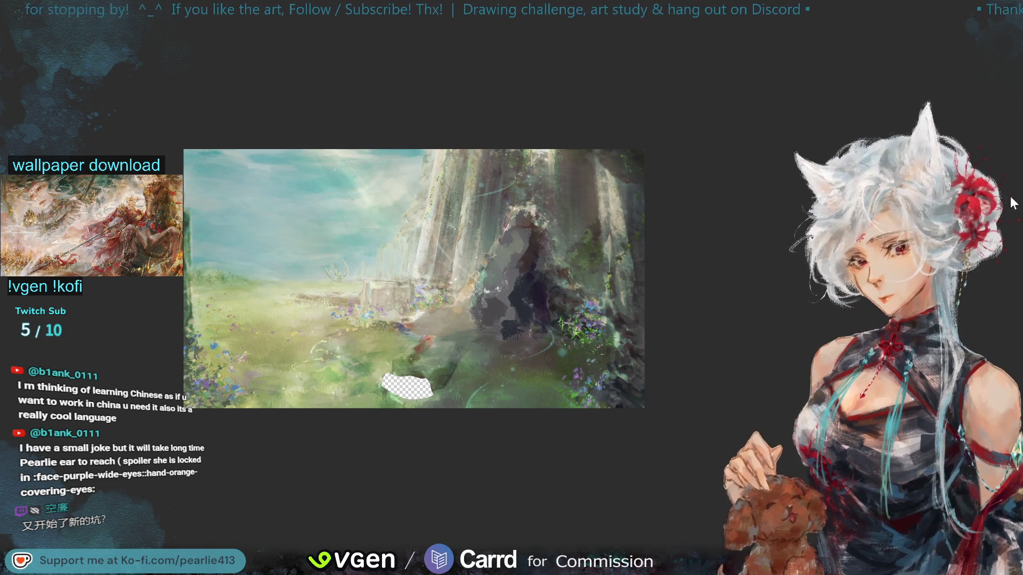
{"action": "scroll", "coordinate": [507, 285], "scroll_direction": "up", "scroll_amount": 2}
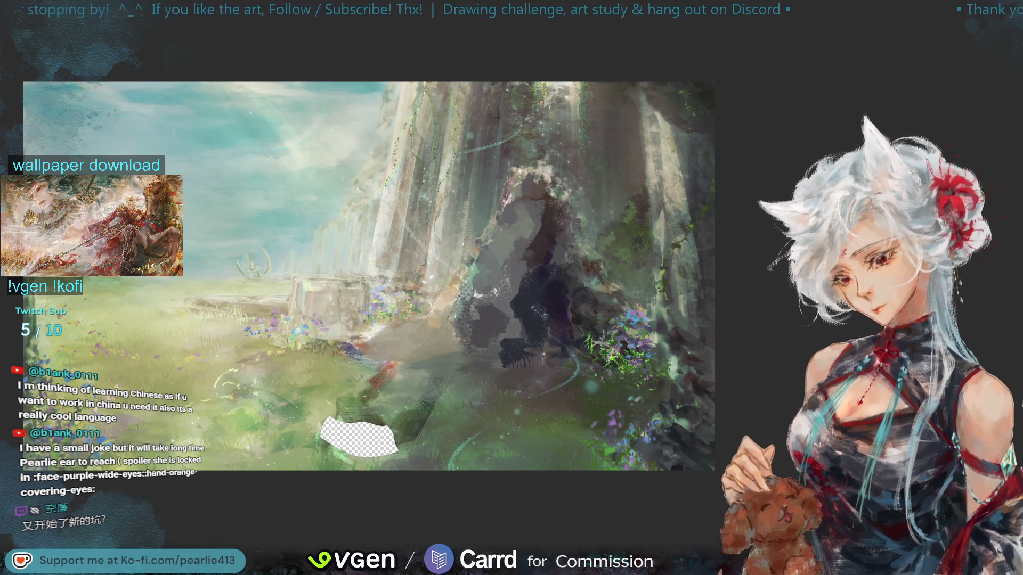
{"action": "key", "text": "Delete"}
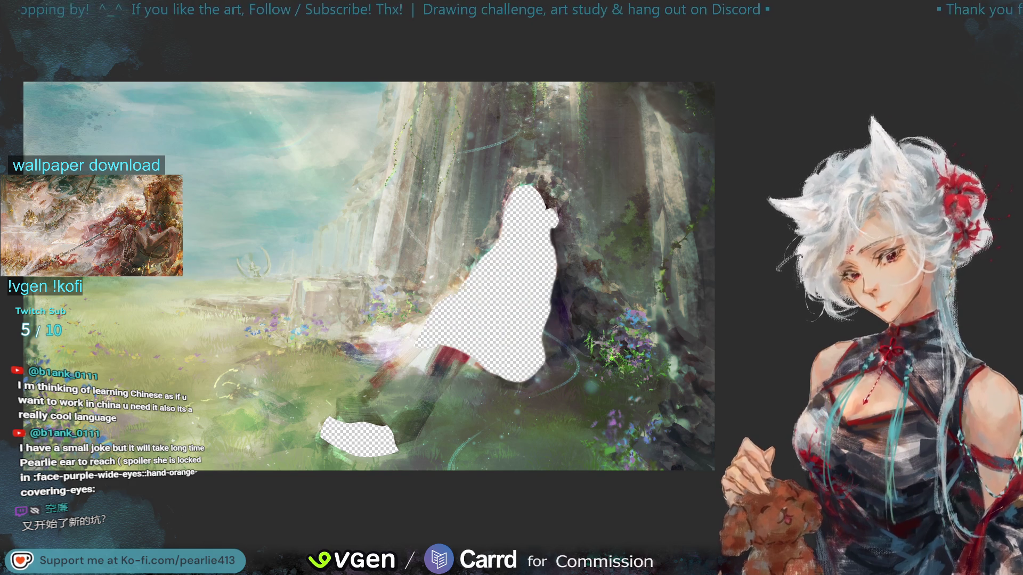
{"action": "key", "text": "ctrl+z"}
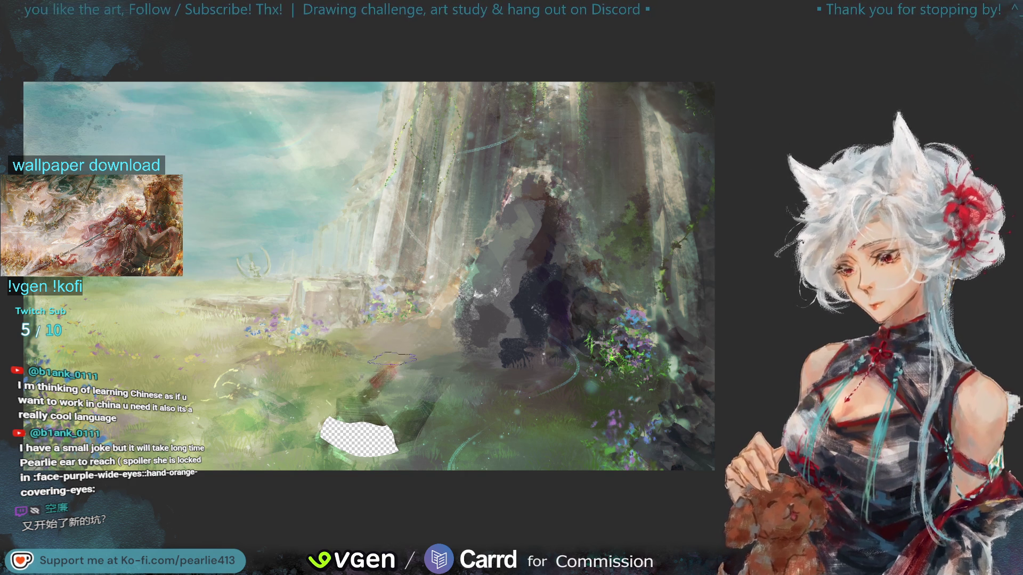
Drag the small selection outline down and left into the grass beside the foreground patch
{"action": "left_click_drag", "start_coordinate": [412, 315], "coordinate": [388, 308]}
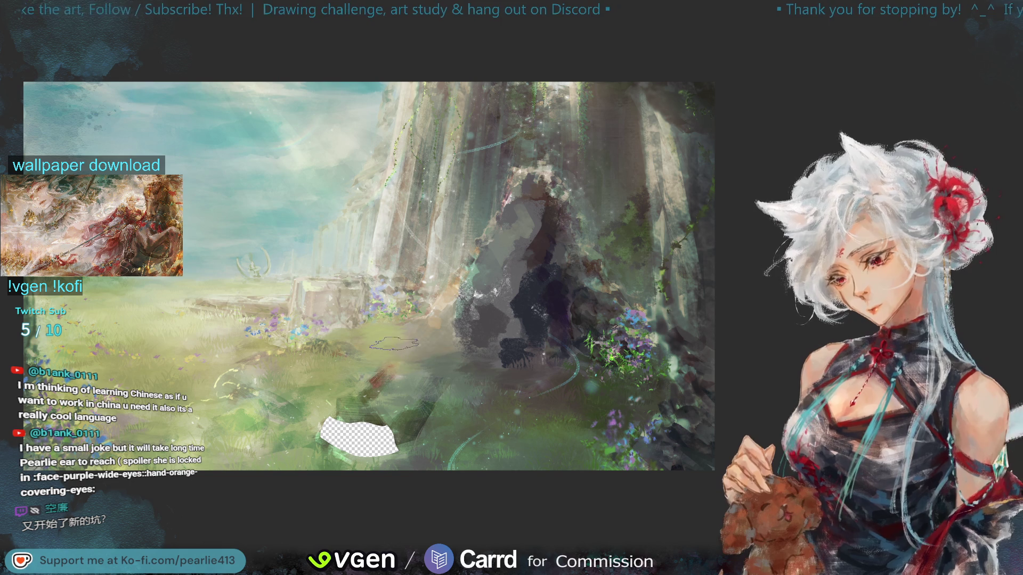
{"action": "left_click_drag", "start_coordinate": [386, 334], "coordinate": [394, 337]}
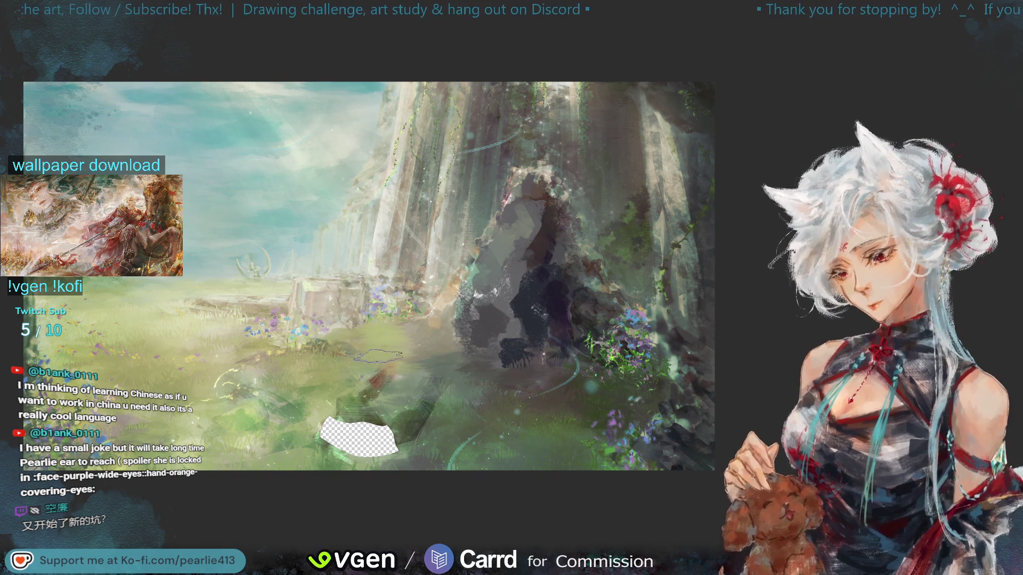
{"action": "left_click_drag", "start_coordinate": [343, 353], "coordinate": [317, 352]}
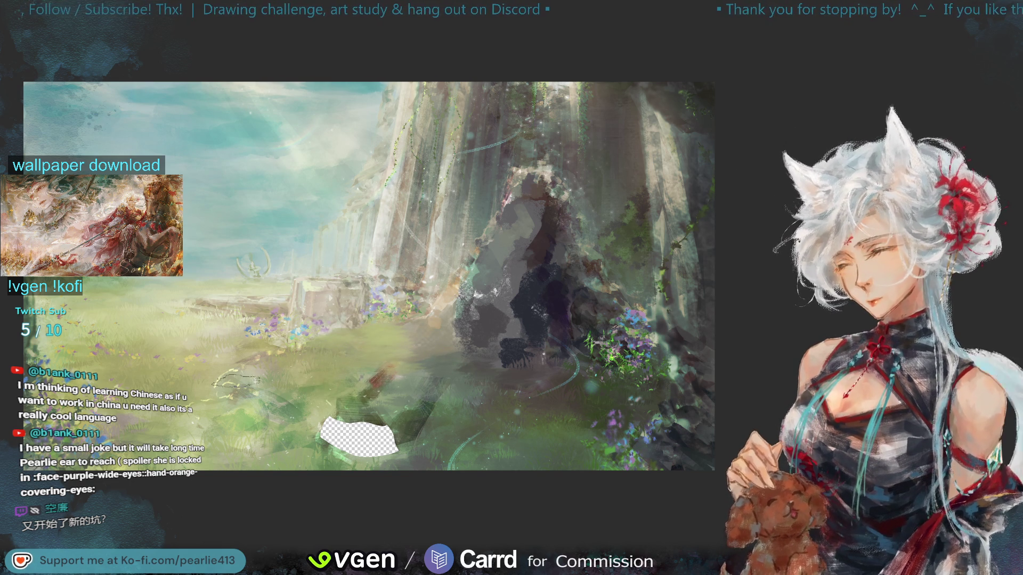
{"action": "left_click_drag", "start_coordinate": [217, 411], "coordinate": [196, 436]}
{"action": "mouse_move", "coordinate": [261, 406]}
{"action": "left_mouse_down"}
{"action": "mouse_move", "coordinate": [278, 407]}
{"action": "mouse_move", "coordinate": [215, 409]}
{"action": "mouse_move", "coordinate": [271, 424]}
{"action": "mouse_move", "coordinate": [237, 400]}
{"action": "mouse_move", "coordinate": [240, 418]}
{"action": "mouse_move", "coordinate": [277, 433]}
{"action": "mouse_move", "coordinate": [216, 401]}
{"action": "left_mouse_up"}
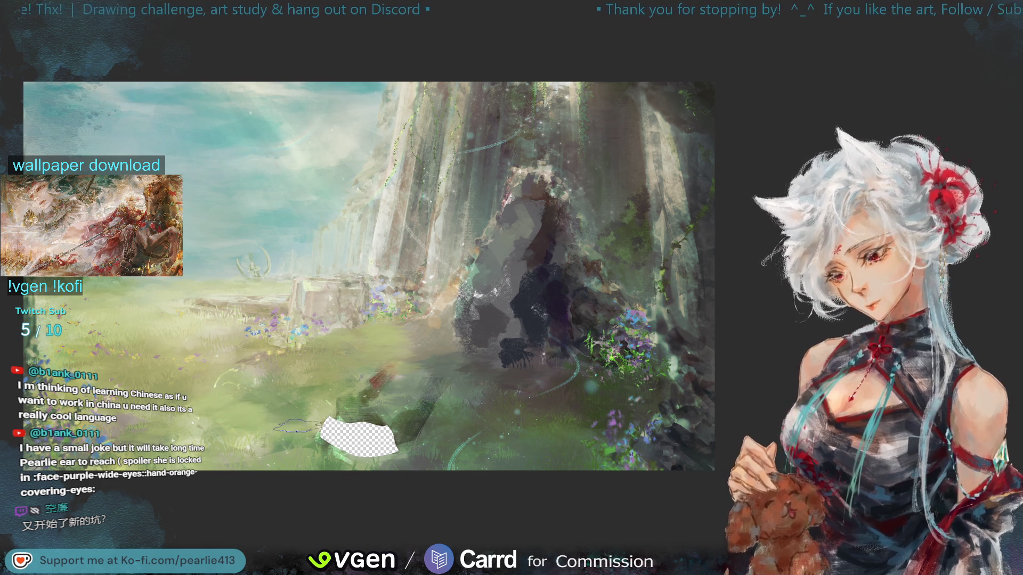
{"action": "key", "text": "ctrl+minus"}
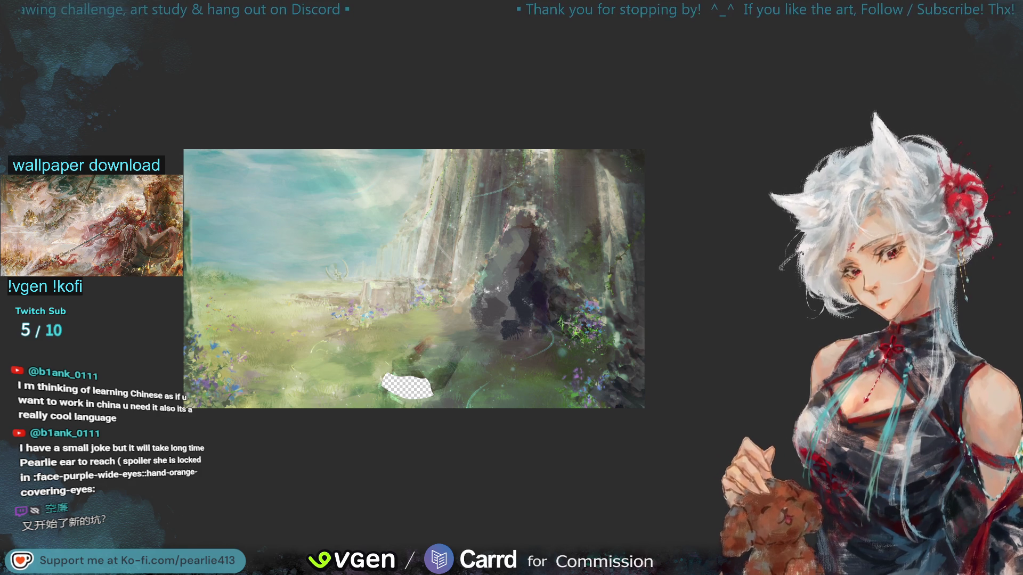
{"action": "key", "text": "h"}
{"action": "scroll", "coordinate": [994, 103], "scroll_direction": "up", "scroll_amount": 5}
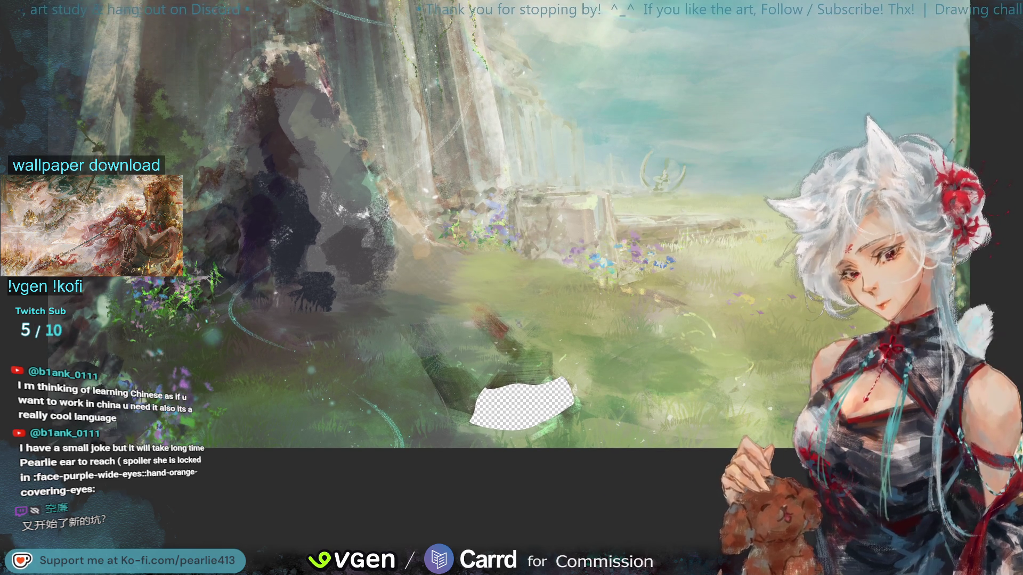
Toggle the dark silhouette, enlarge the brush, and erase more grass above the patch
{"action": "key", "text": "Delete"}
{"action": "key", "text": "ctrl+z"}
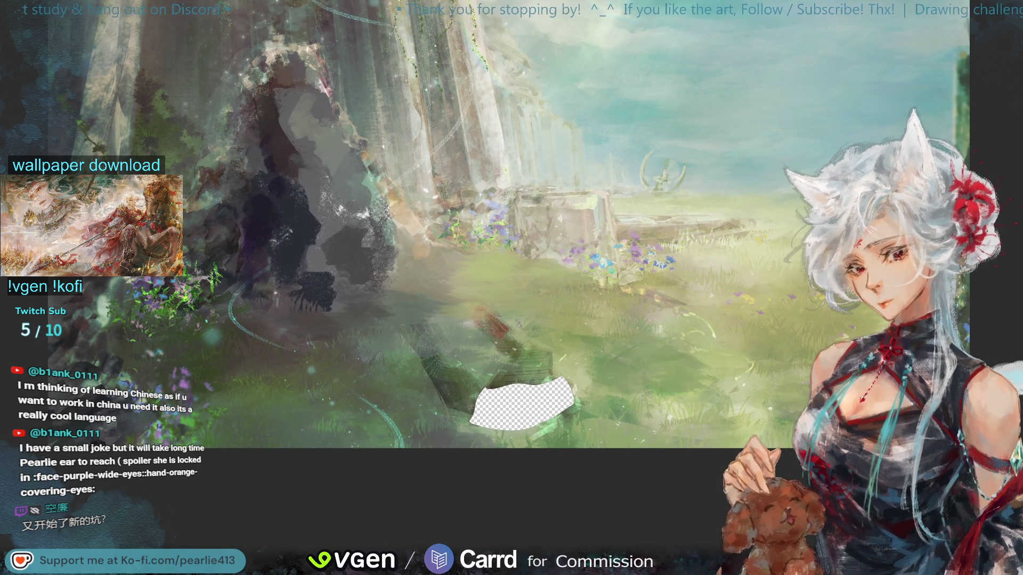
{"action": "key", "text": "ctrl+shift+z"}
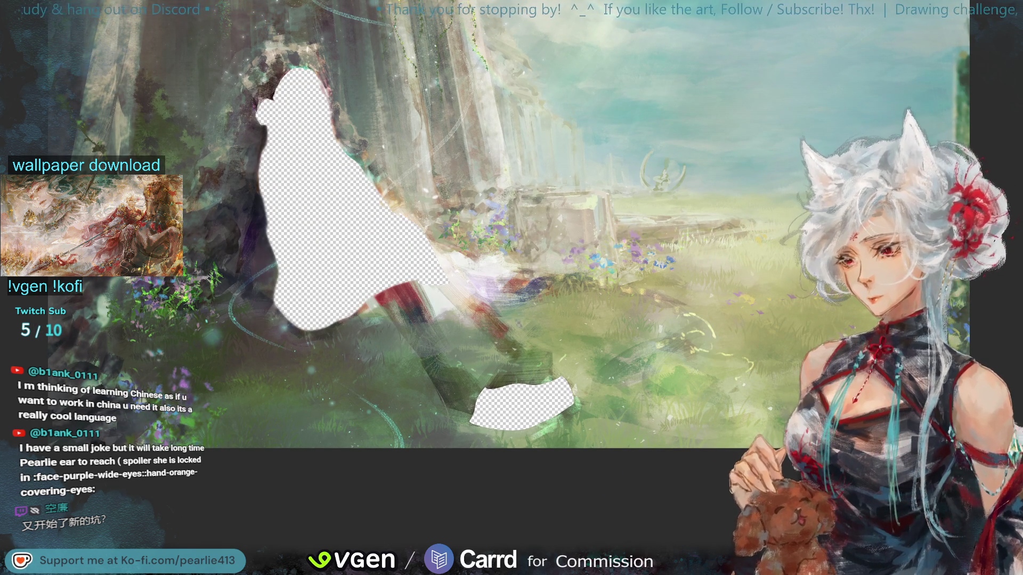
{"action": "key", "text": "ctrl+z"}
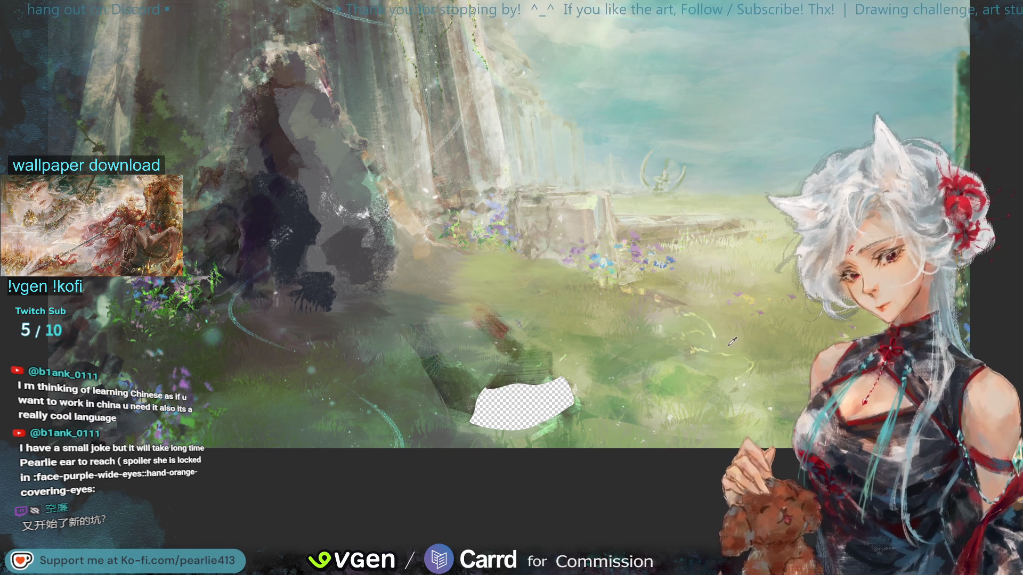
{"action": "mouse_move", "coordinate": [569, 359]}
{"action": "left_mouse_down"}
{"action": "mouse_move", "coordinate": [514, 366]}
{"action": "mouse_move", "coordinate": [537, 406]}
{"action": "mouse_move", "coordinate": [557, 391]}
{"action": "left_mouse_up"}
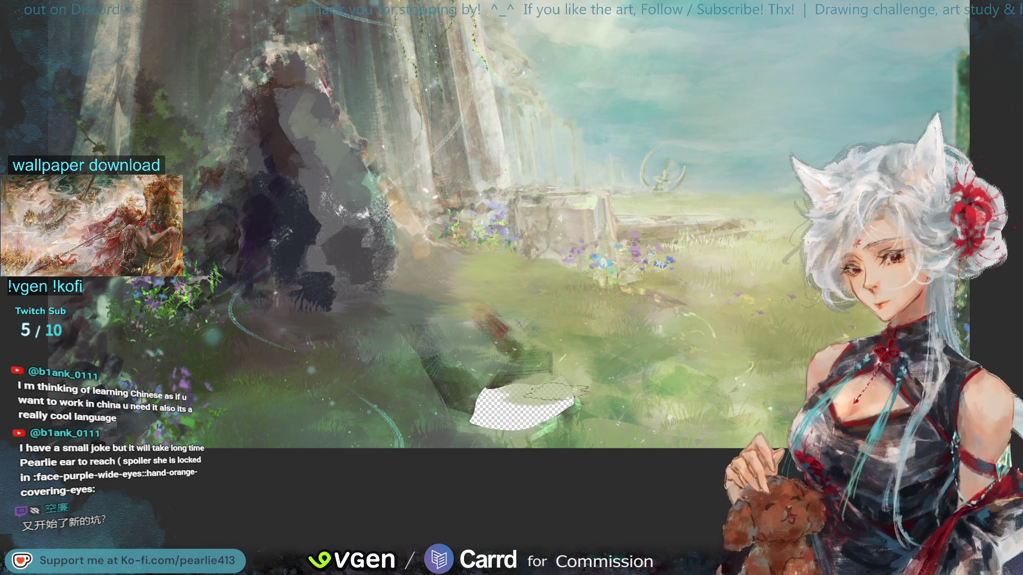
{"action": "mouse_move", "coordinate": [624, 418]}
{"action": "left_mouse_down"}
{"action": "mouse_move", "coordinate": [512, 408]}
{"action": "mouse_move", "coordinate": [533, 394]}
{"action": "left_mouse_up"}
{"action": "left_click_drag", "start_coordinate": [592, 411], "coordinate": [583, 405]}
{"action": "mouse_move", "coordinate": [495, 400]}
{"action": "left_mouse_down"}
{"action": "mouse_move", "coordinate": [506, 381]}
{"action": "mouse_move", "coordinate": [512, 429]}
{"action": "left_mouse_up"}
Paint sampled grass over the transparent patch with darker strokes below, then restore the figure layer
{"action": "left_click", "coordinate": [481, 391], "text": "alt"}
{"action": "left_click_drag", "start_coordinate": [481, 391], "coordinate": [521, 431]}
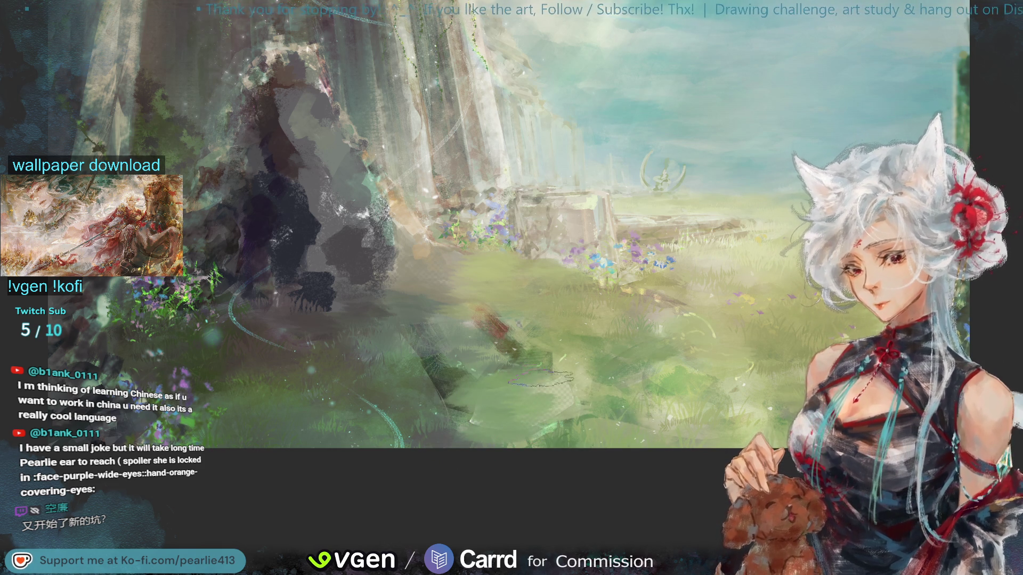
{"action": "left_click", "coordinate": [452, 442], "text": "alt"}
{"action": "left_click_drag", "start_coordinate": [452, 442], "coordinate": [492, 444]}
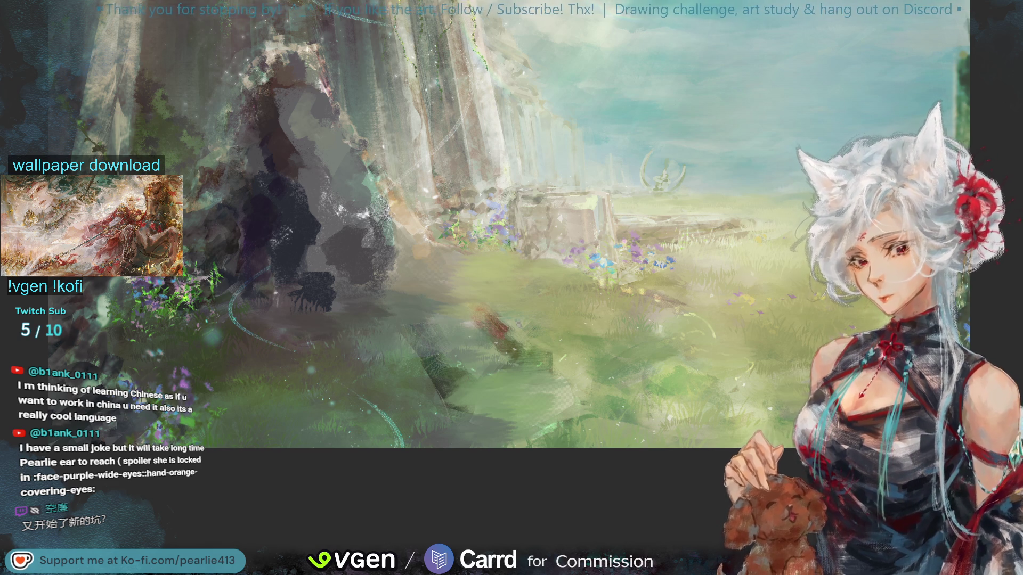
{"action": "key", "text": "ctrl+z"}
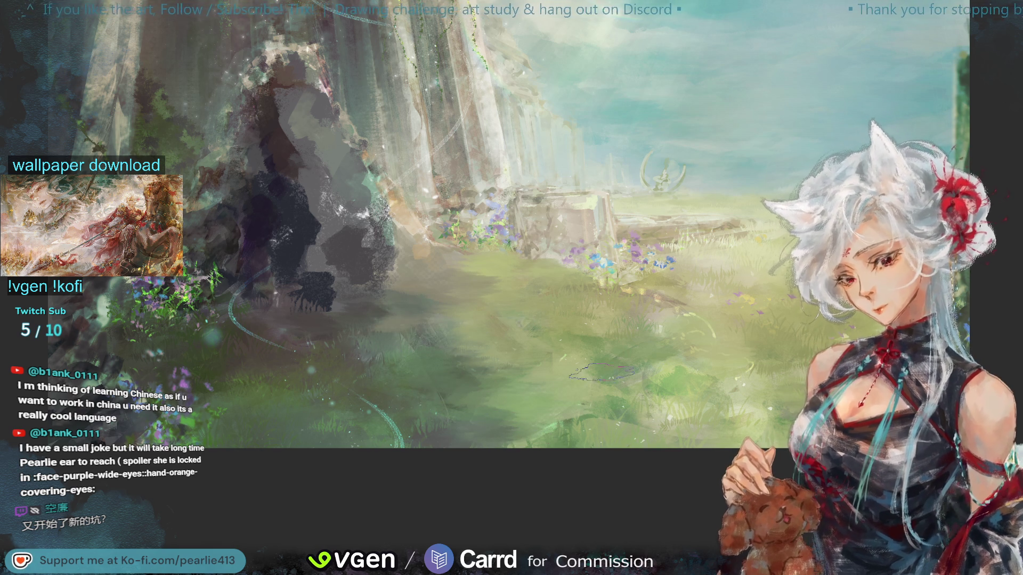
Sample several greens across the meadow grass and fit the whole canvas in view
{"action": "left_click", "coordinate": [452, 384]}
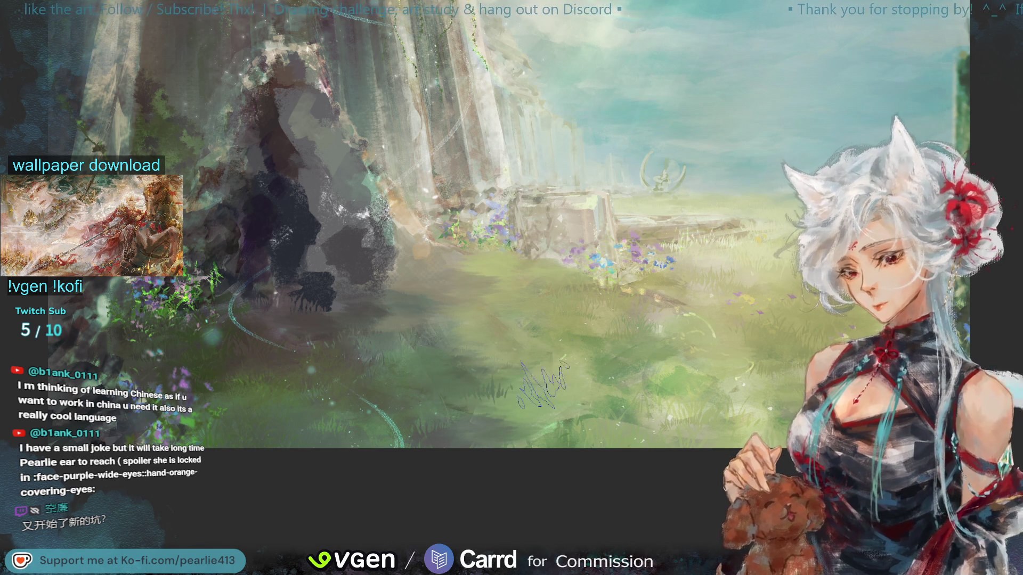
{"action": "left_click", "coordinate": [480, 388]}
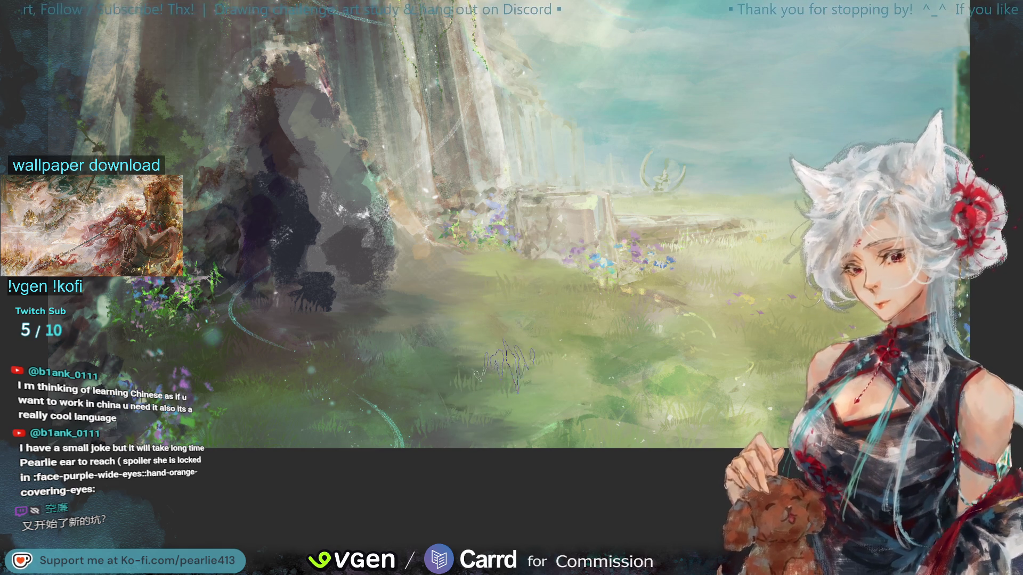
{"action": "left_click", "coordinate": [621, 387], "text": "alt"}
{"action": "mouse_move", "coordinate": [621, 388]}
{"action": "left_mouse_down"}
{"action": "mouse_move", "coordinate": [692, 373]}
{"action": "mouse_move", "coordinate": [681, 382]}
{"action": "left_mouse_up"}
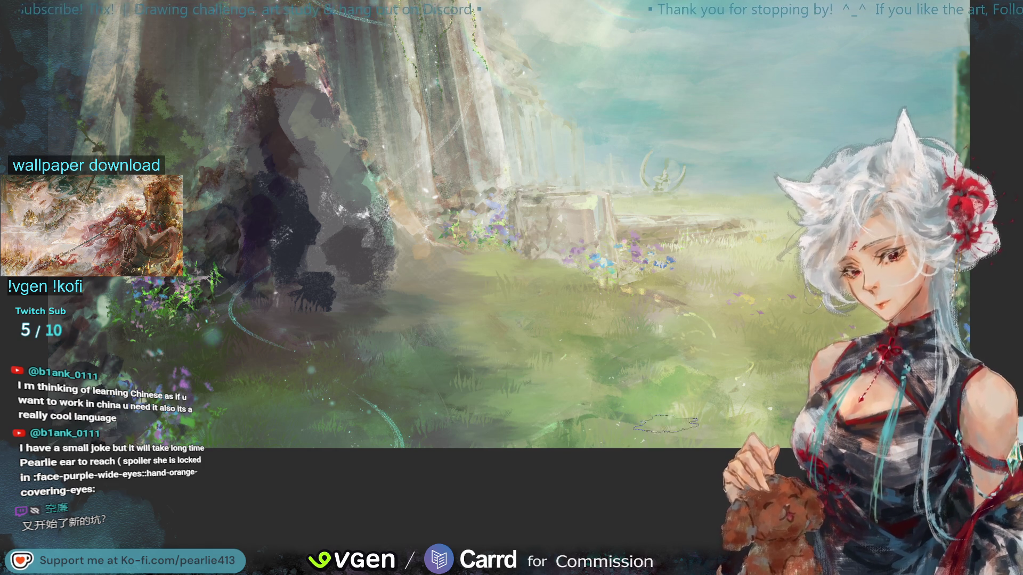
{"action": "left_click_drag", "start_coordinate": [693, 428], "coordinate": [693, 427]}
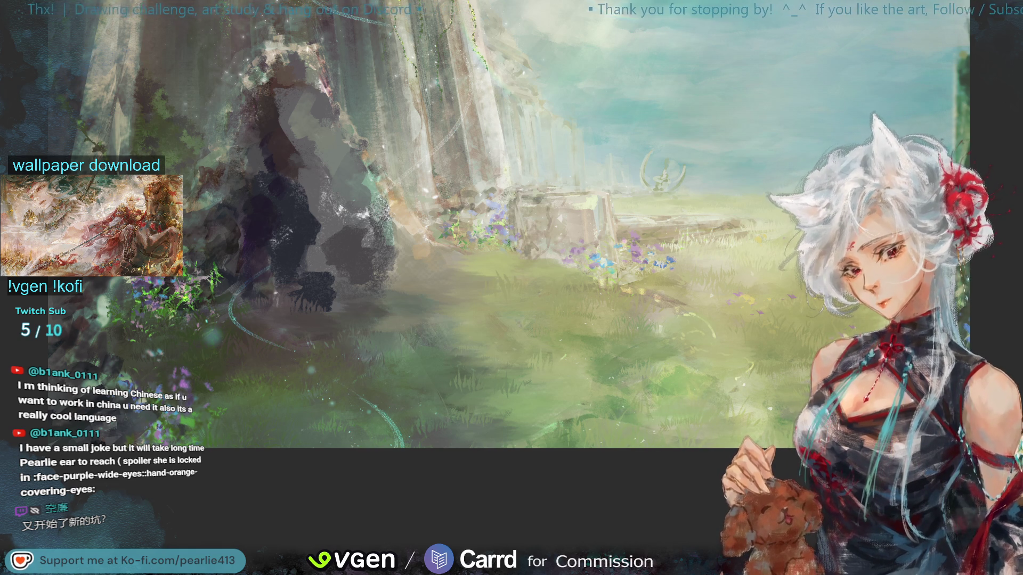
{"action": "key", "text": "ctrl+0"}
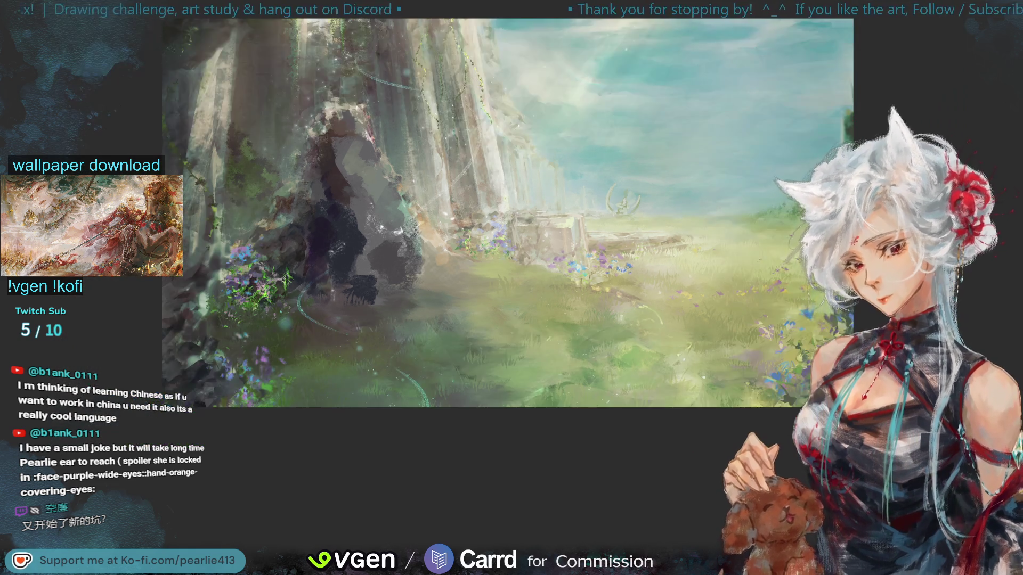
Mirror the canvas, restore the seated girl's layer, and try small freehand selections near her
{"action": "key", "text": "m"}
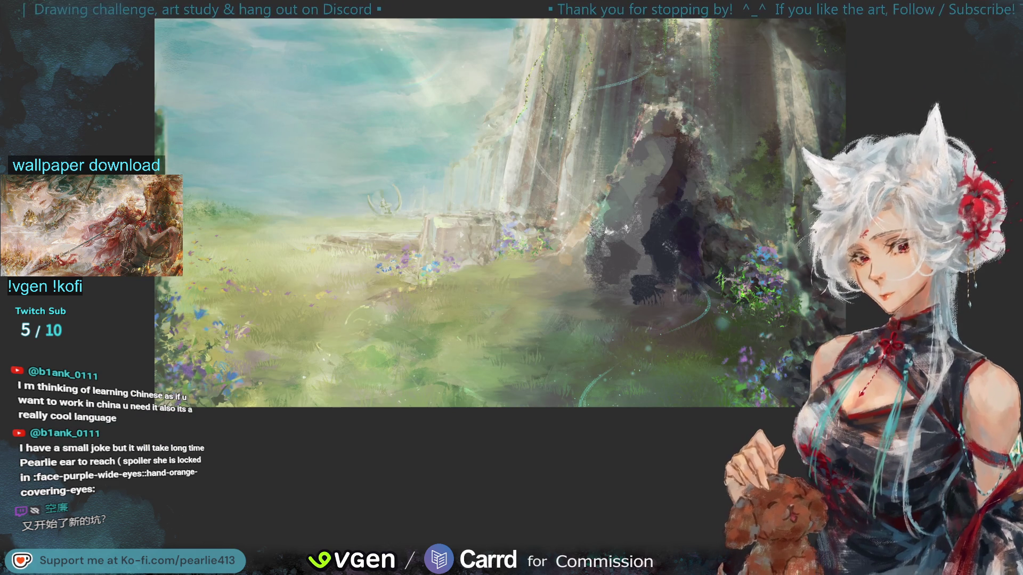
{"action": "key", "text": "ctrl+z"}
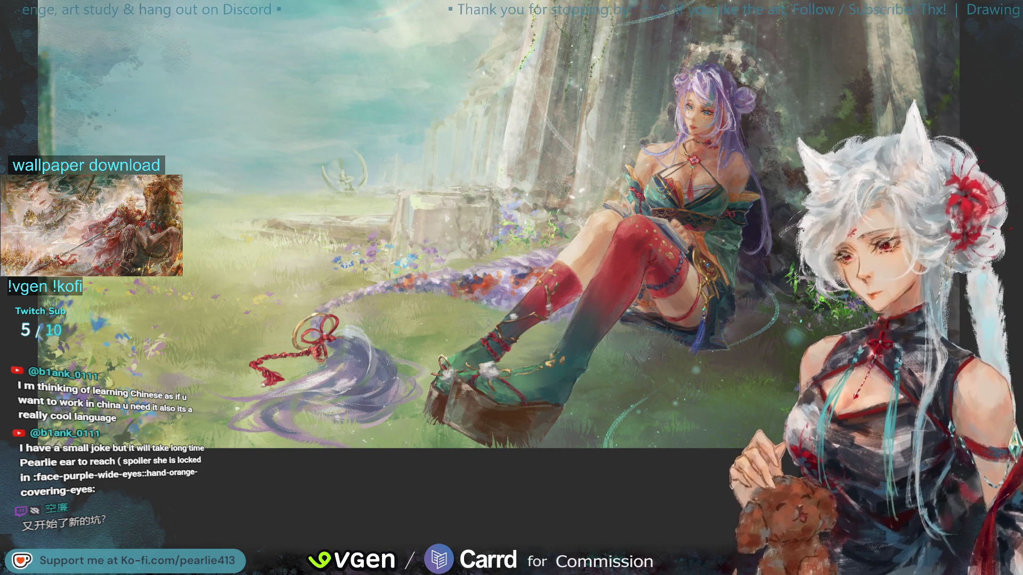
{"action": "left_click_drag", "start_coordinate": [98, 139], "coordinate": [101, 141]}
{"action": "key", "text": "ctrl+d"}
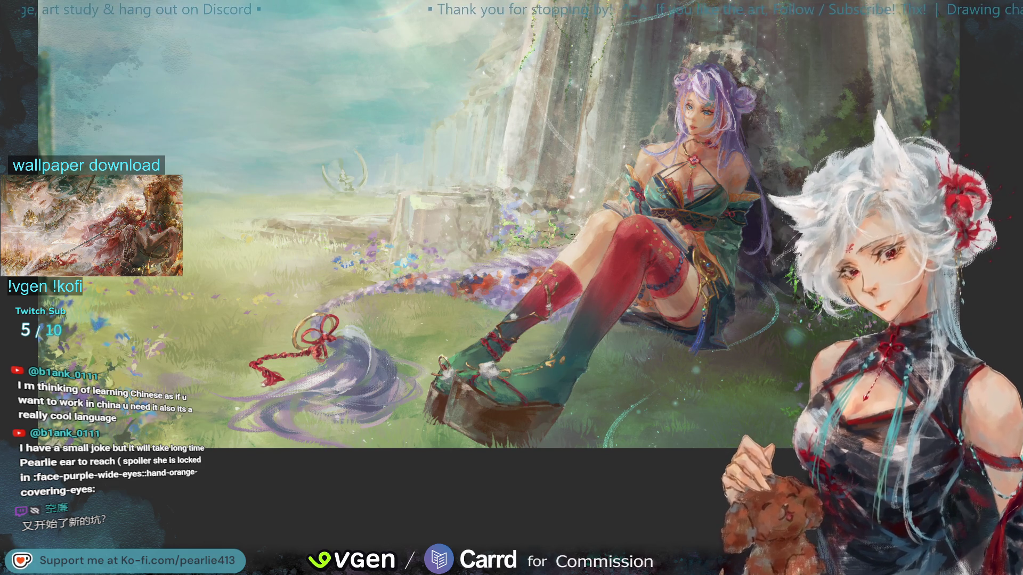
{"action": "left_click_drag", "start_coordinate": [533, 229], "coordinate": [584, 233]}
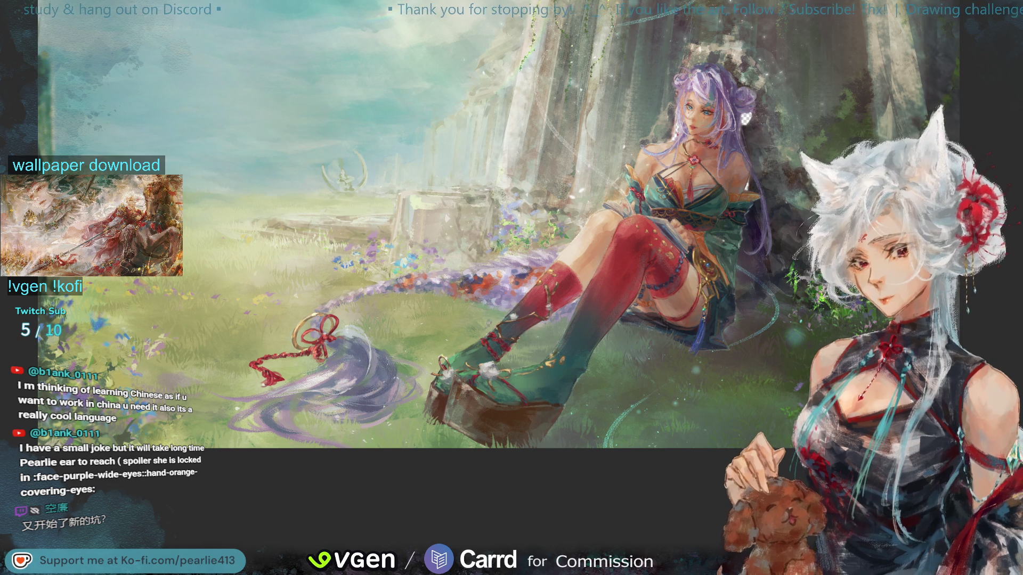
{"action": "left_click_drag", "start_coordinate": [477, 248], "coordinate": [420, 260]}
{"action": "key", "text": "ctrl+minus"}
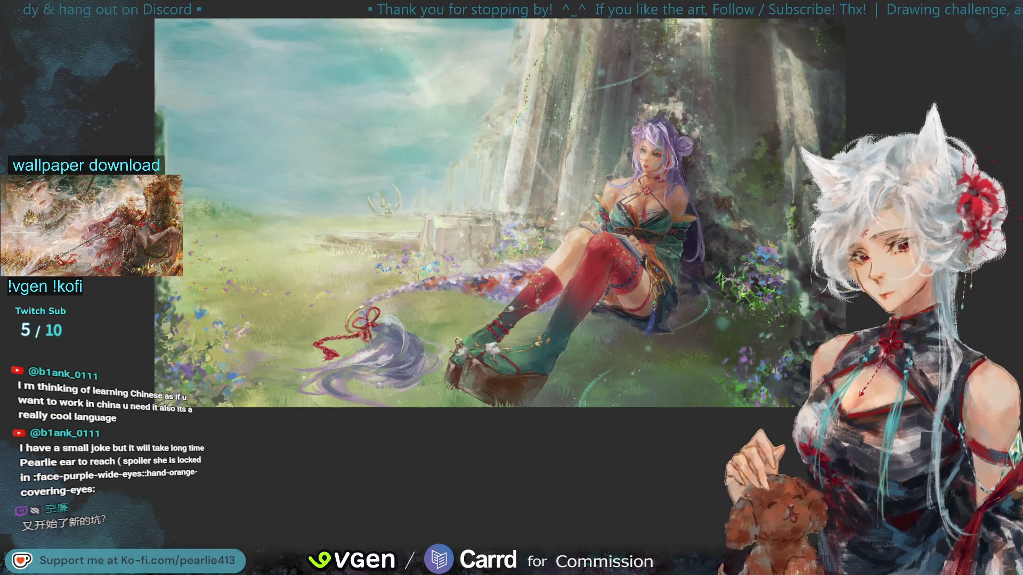
Flip the canvas back so the seated girl sits on the left
{"action": "key", "text": "h"}
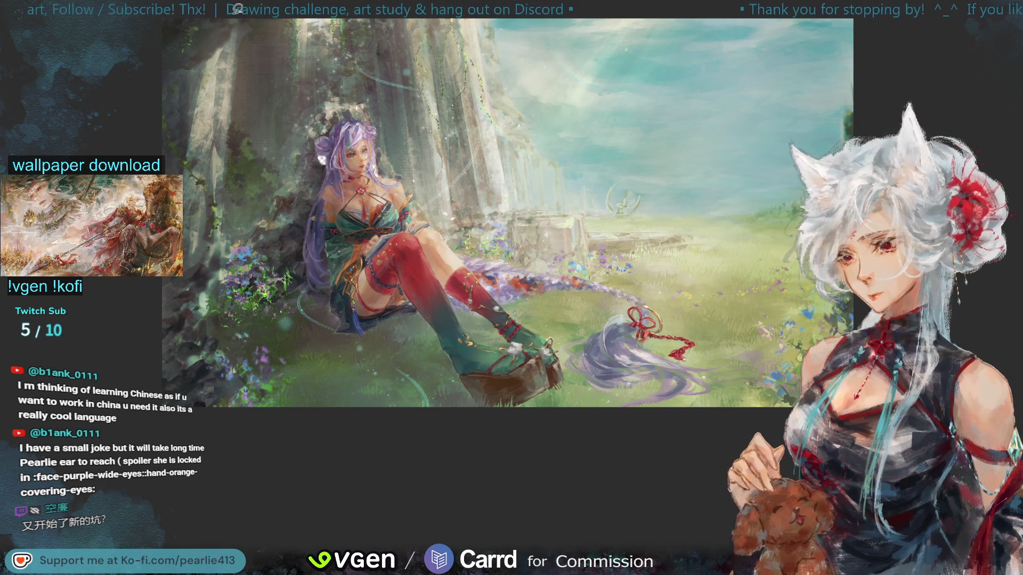
{"action": "left_click_drag", "start_coordinate": [244, 22], "coordinate": [233, 123]}
{"action": "left_click_drag", "start_coordinate": [229, 183], "coordinate": [225, 231]}
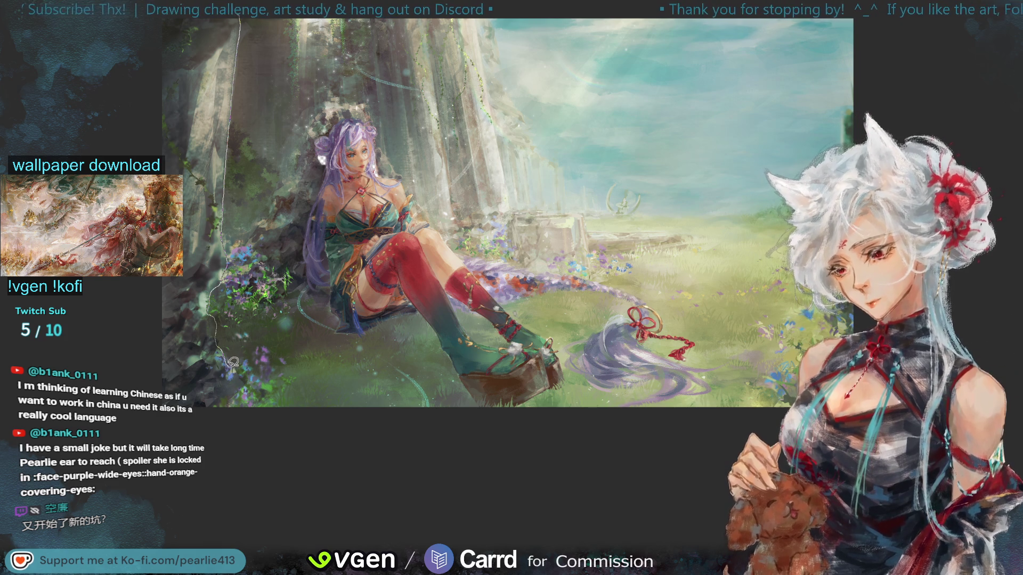
{"action": "left_click_drag", "start_coordinate": [177, 454], "coordinate": [177, 454]}
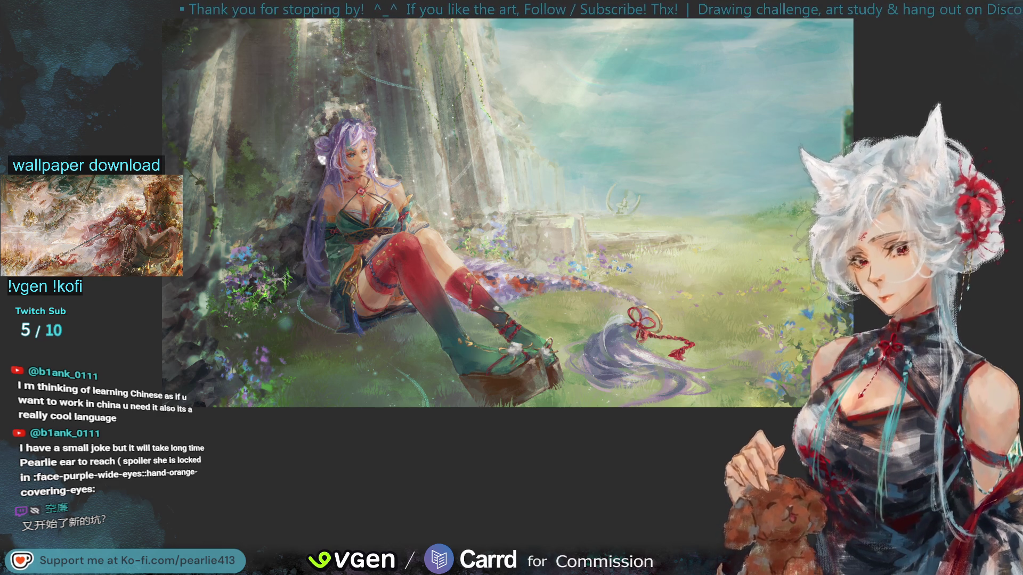
{"action": "scroll", "coordinate": [996, 178], "scroll_direction": "up", "scroll_amount": 3}
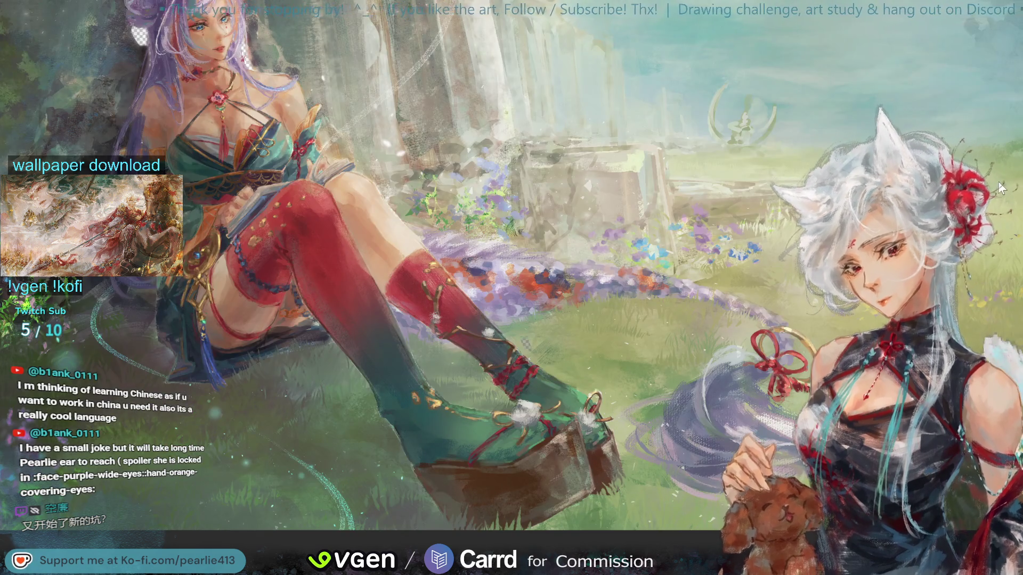
{"action": "scroll", "coordinate": [999, 182], "scroll_direction": "up", "scroll_amount": 2}
{"action": "scroll", "coordinate": [979, 69], "scroll_direction": "down", "scroll_amount": 4}
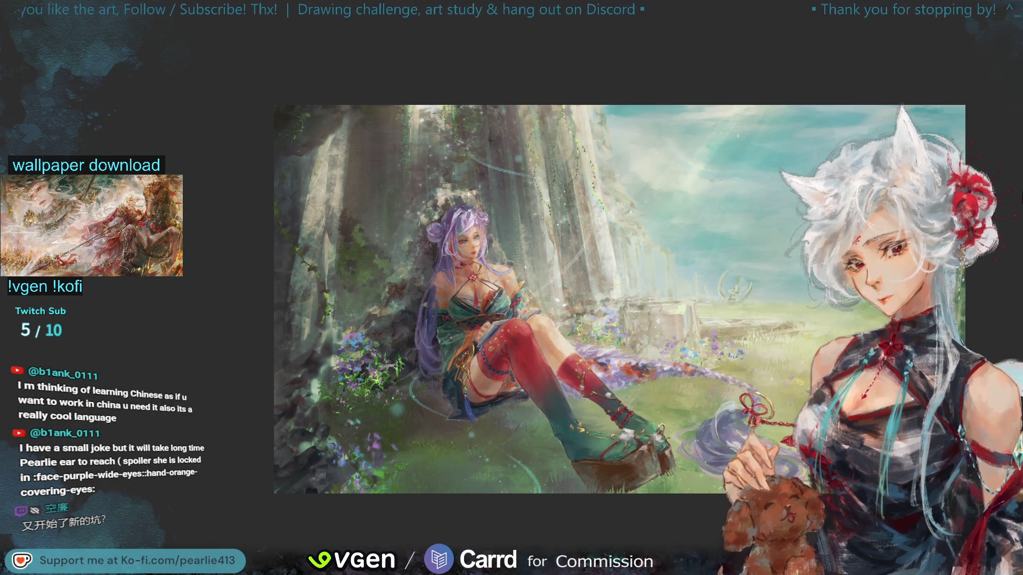
Mirror the canvas, compare the girl with and without her platform sandals, then flip back
{"action": "key", "text": "m"}
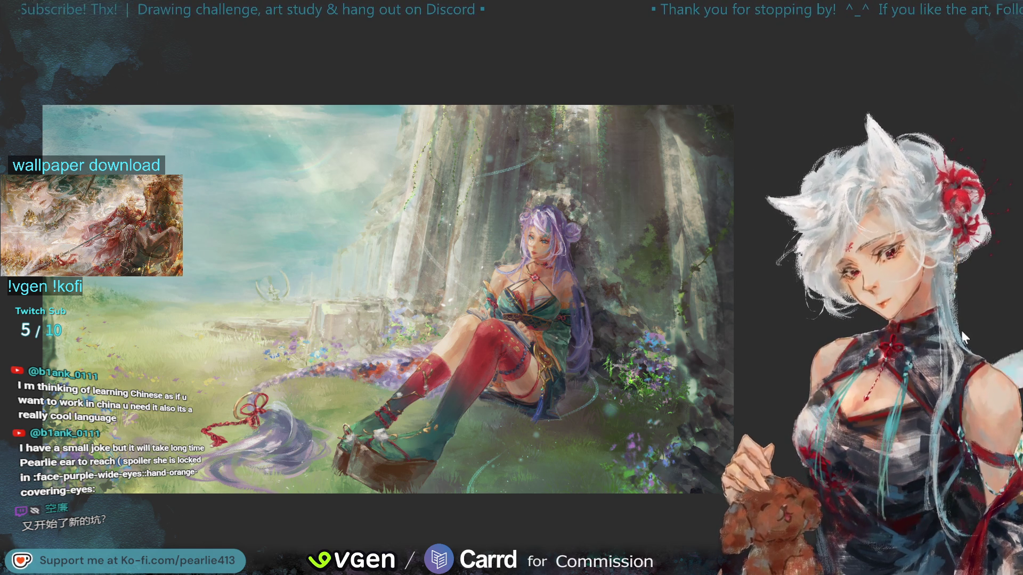
{"action": "key", "text": "ctrl+z"}
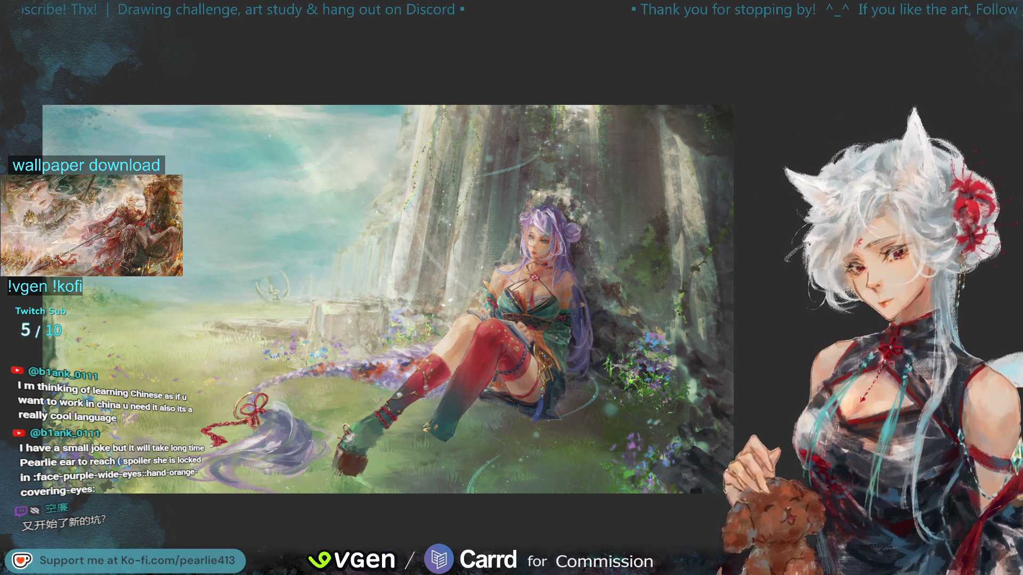
{"action": "key", "text": "ctrl+shift+z"}
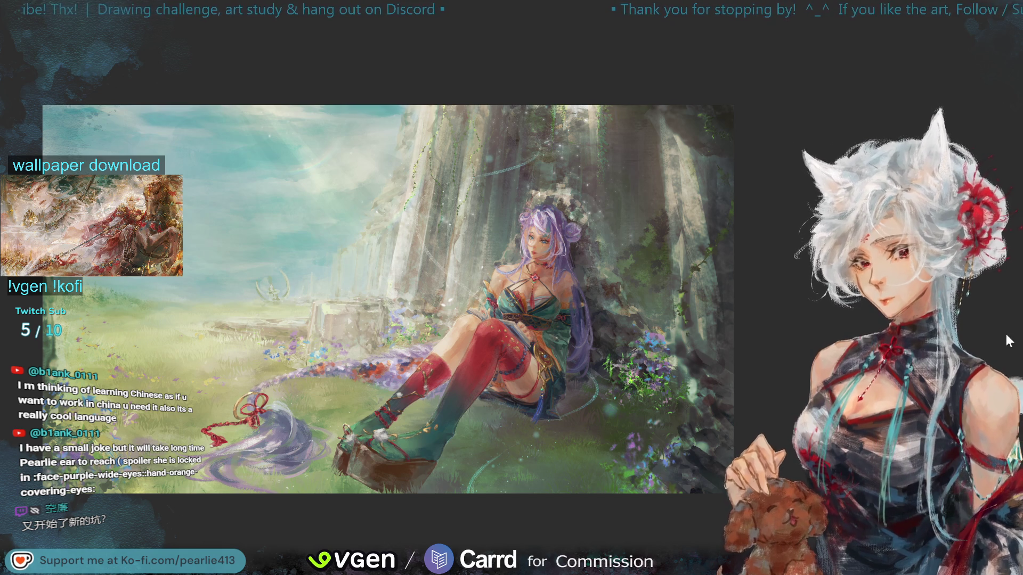
{"action": "key", "text": "h"}
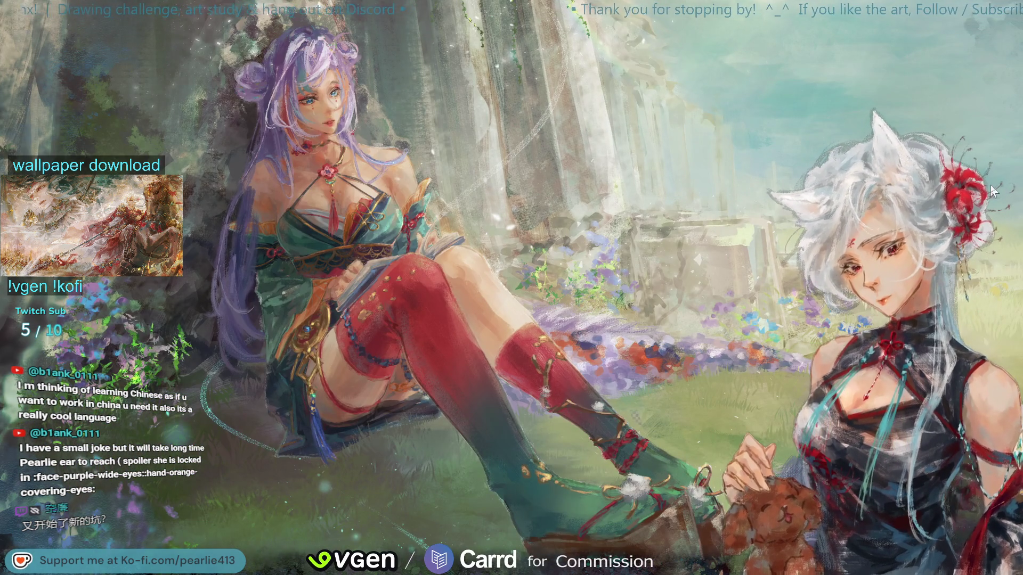
Undo the two stray strokes near the boot, then paint the green boot's sole dark brown
{"action": "key", "text": "ctrl+plus"}
{"action": "key", "text": "ctrl+plus"}
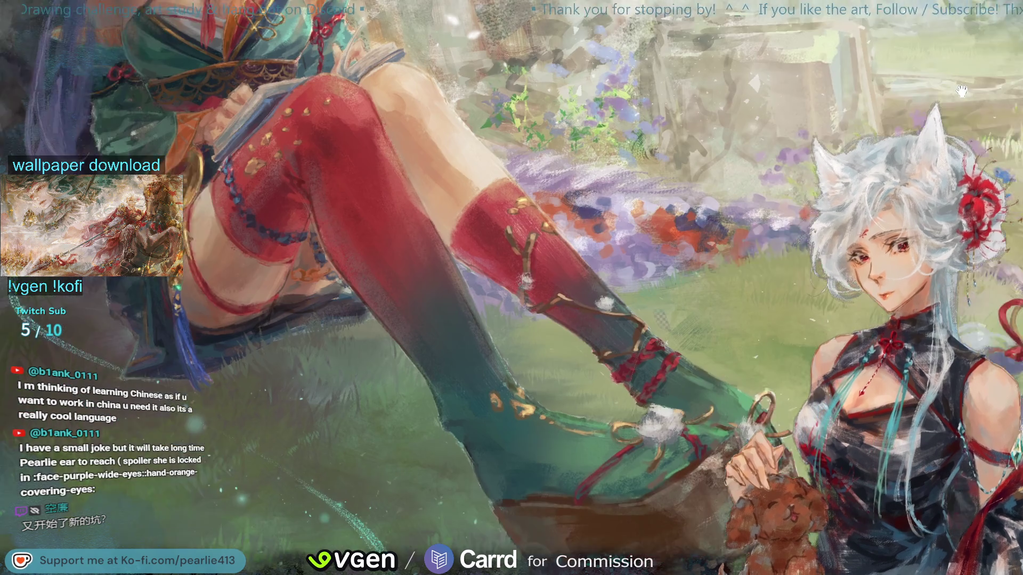
{"action": "key", "text": "ctrl+z"}
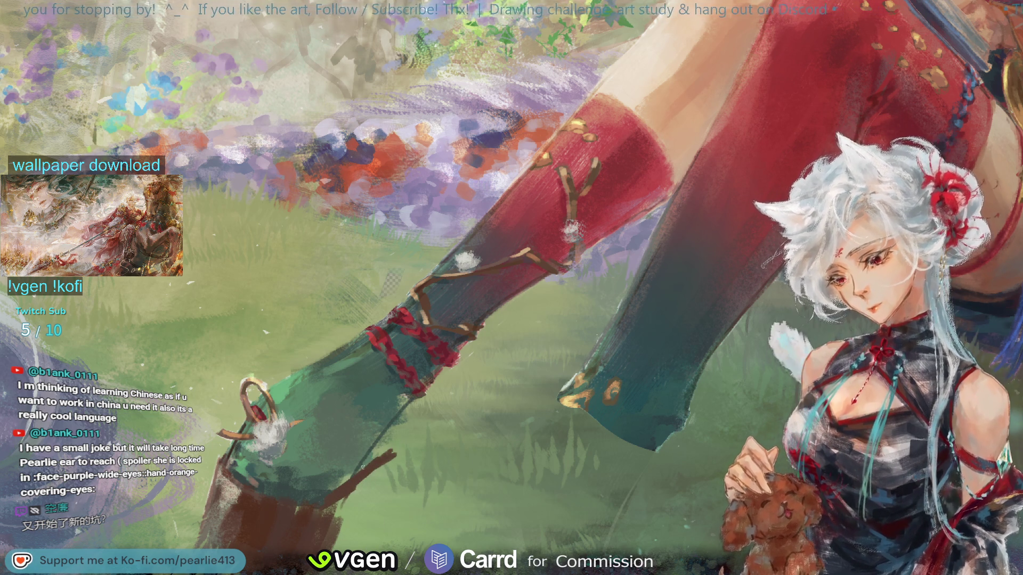
{"action": "key", "text": "ctrl+z"}
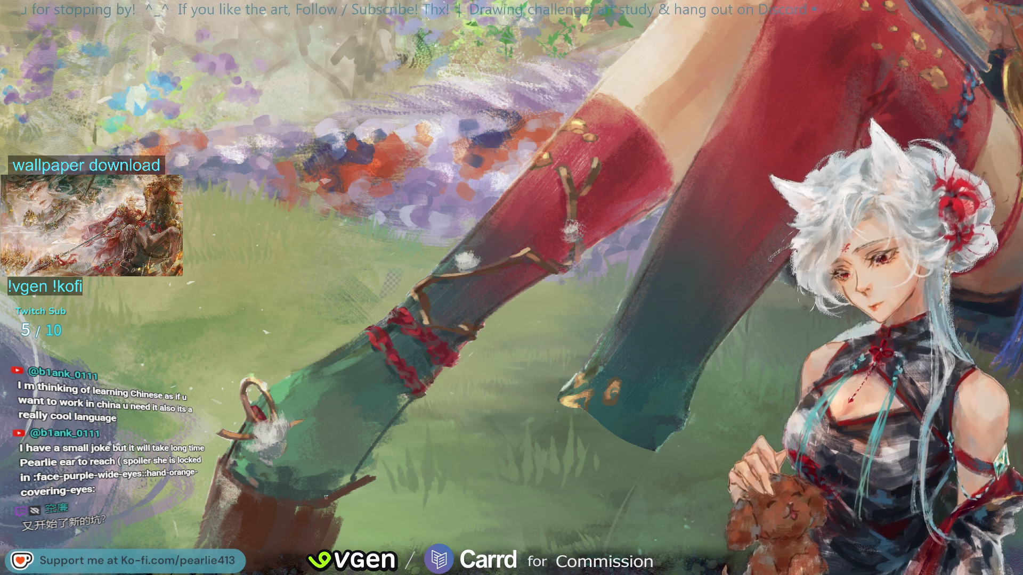
{"action": "mouse_move", "coordinate": [333, 493]}
{"action": "left_mouse_down"}
{"action": "mouse_move", "coordinate": [395, 472]}
{"action": "mouse_move", "coordinate": [351, 527]}
{"action": "mouse_move", "coordinate": [327, 522]}
{"action": "mouse_move", "coordinate": [343, 543]}
{"action": "left_mouse_up"}
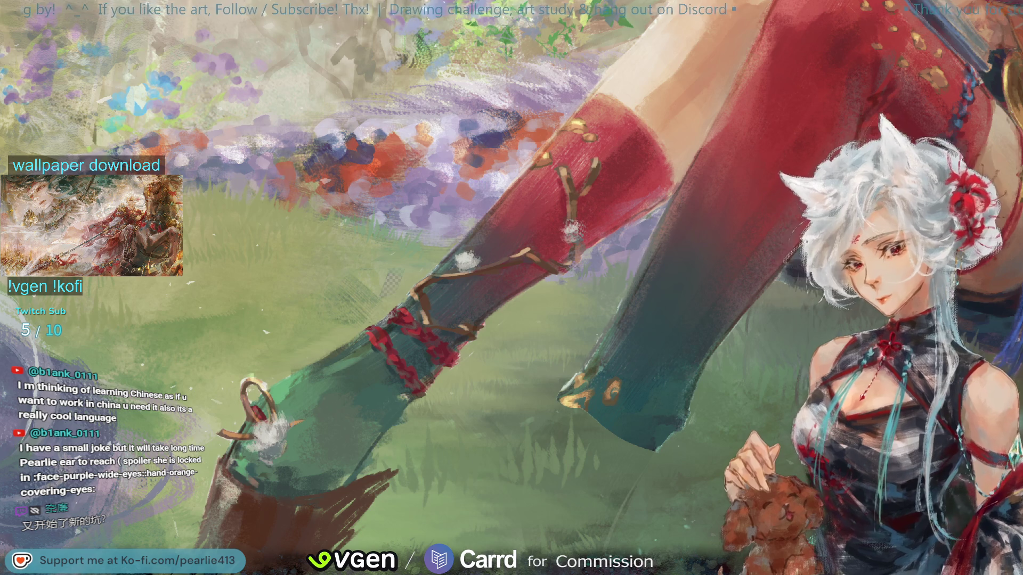
{"action": "key", "text": "ctrl+0"}
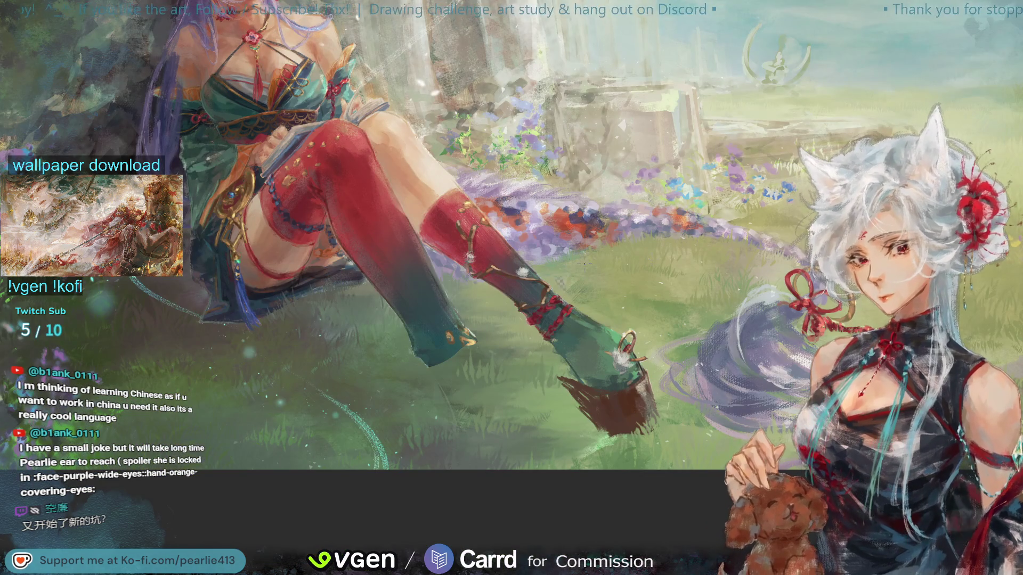
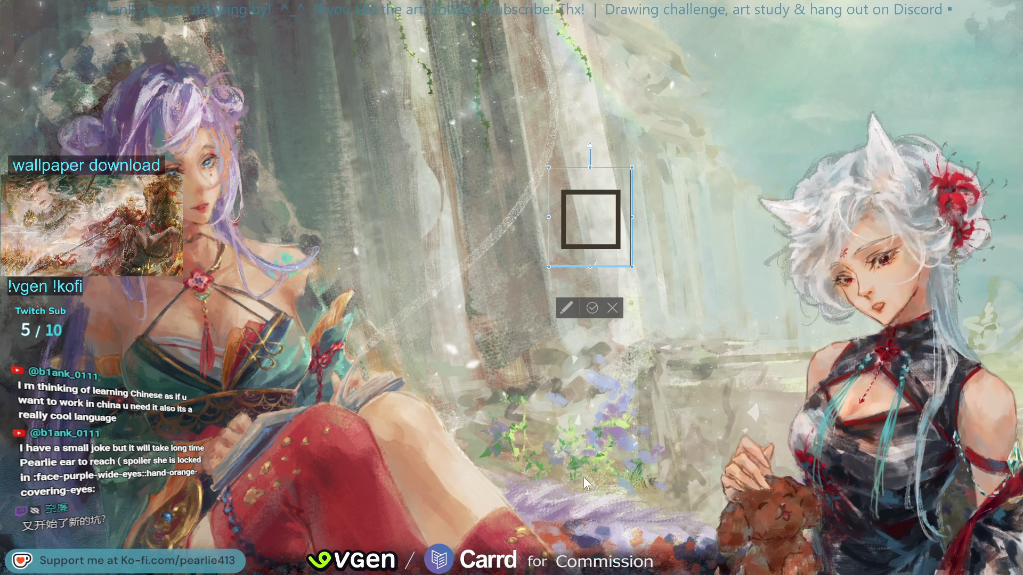
Delete and restore the 口 character, retype it, then cancel the text entry without adding it
{"action": "key", "text": "BackSpace"}
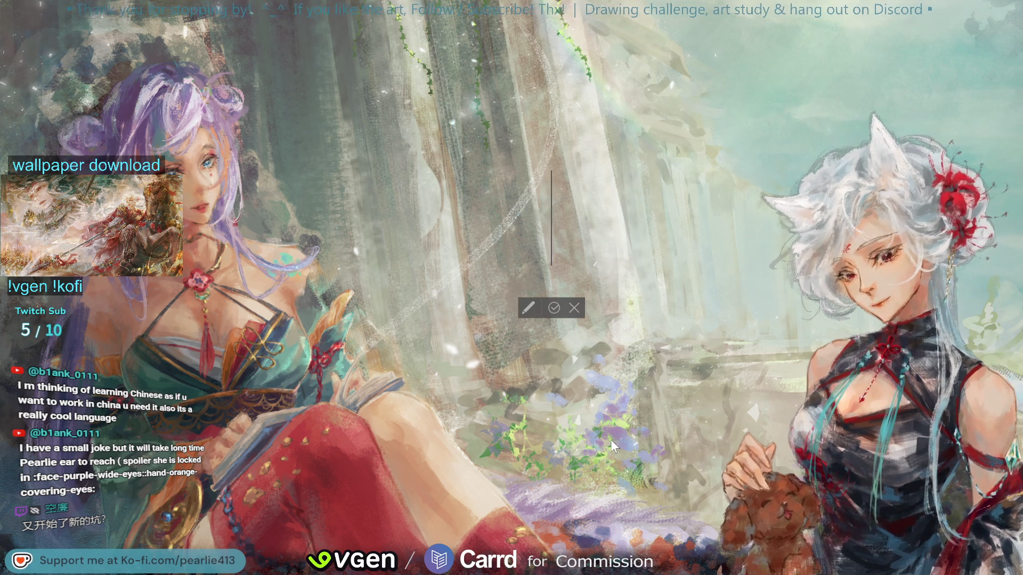
{"action": "key", "text": "ctrl+z"}
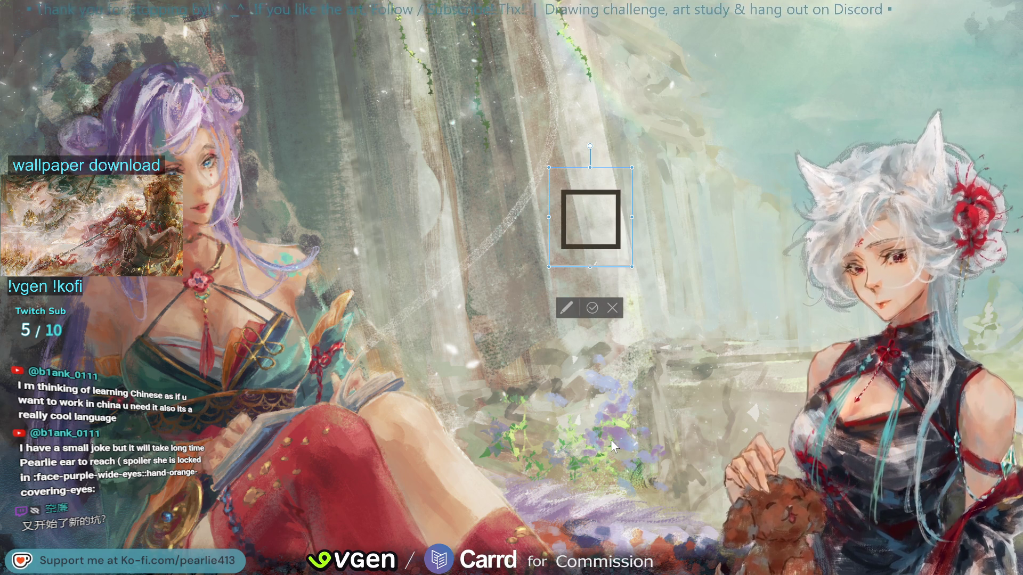
{"action": "key", "text": "BackSpace"}
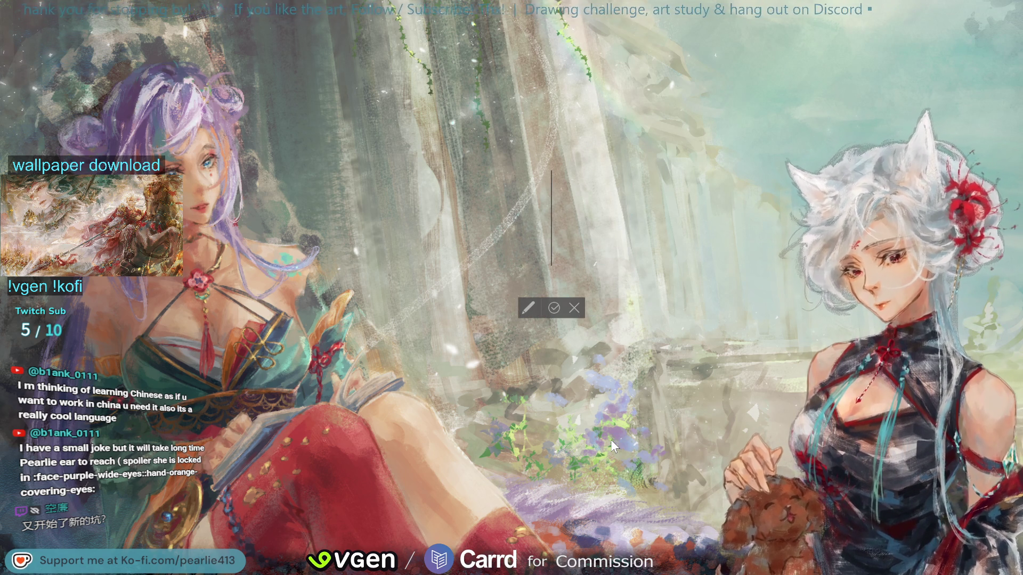
{"action": "key", "text": "ctrl+z"}
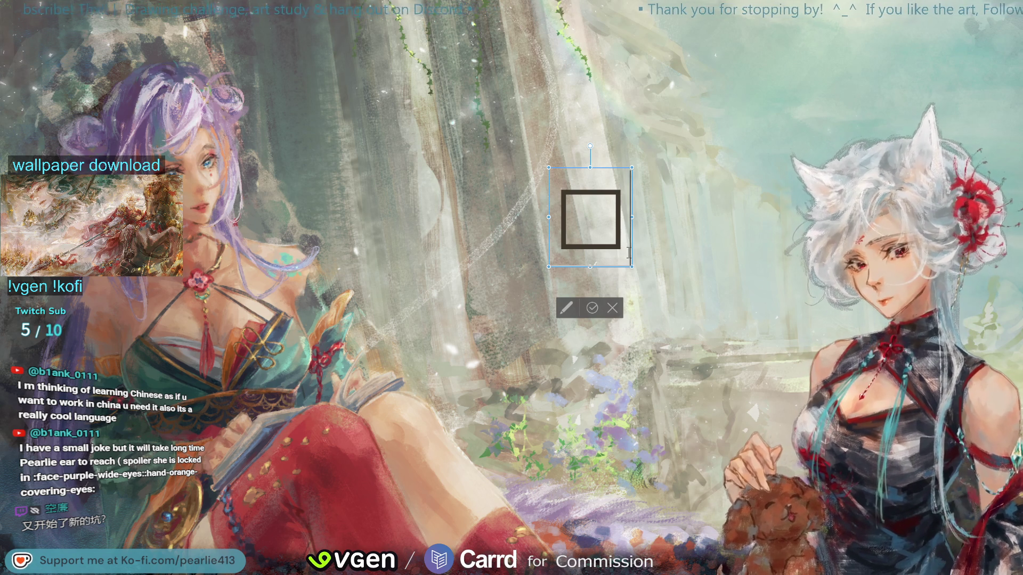
{"action": "key", "text": "BackSpace"}
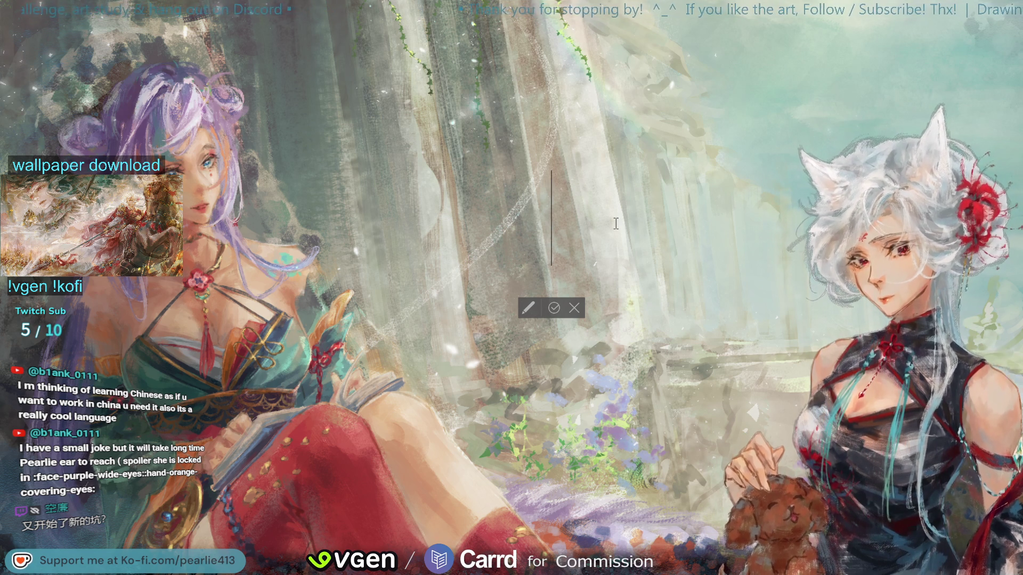
{"action": "type", "text": "口"}
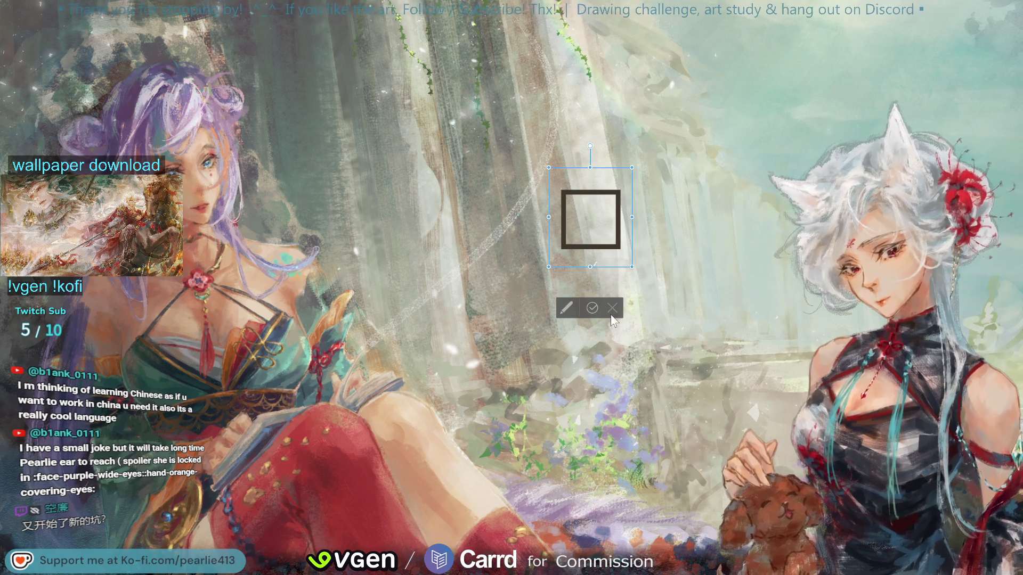
{"action": "left_click", "coordinate": [611, 315]}
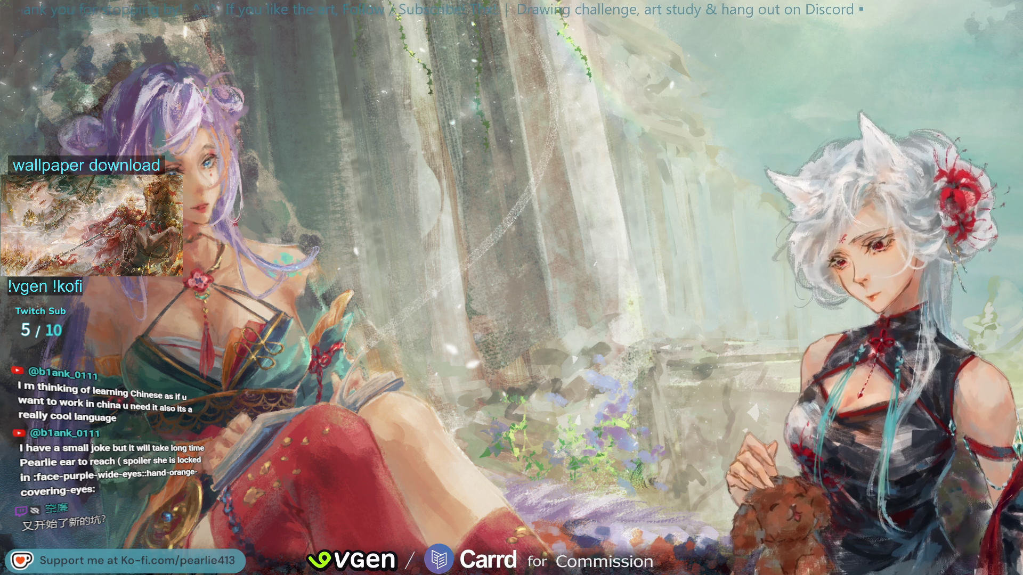
Draw the red left part and turning stroke of 神 at canvas centre, undoing misplaced strokes
{"action": "left_click_drag", "start_coordinate": [547, 198], "coordinate": [593, 228]}
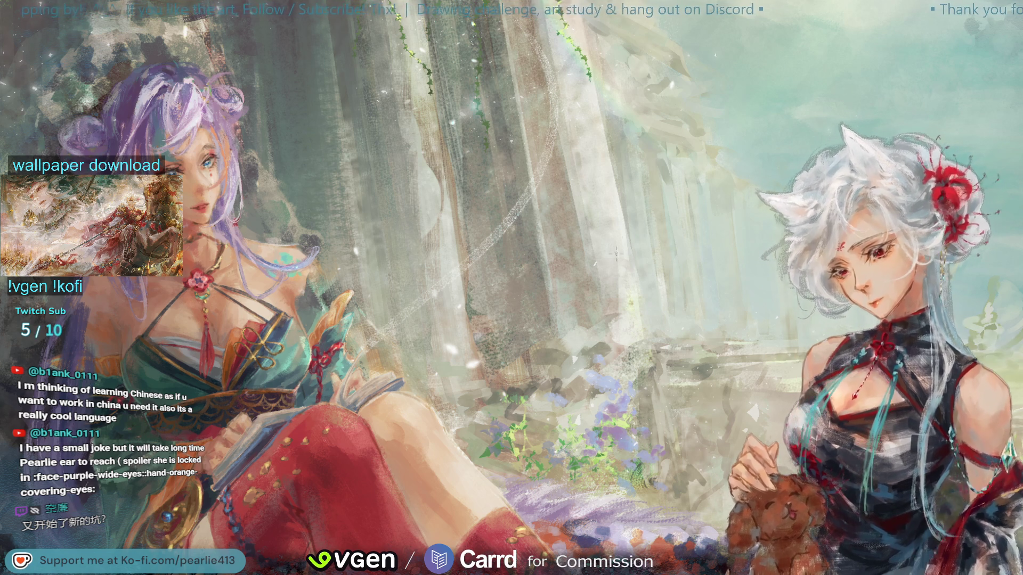
{"action": "left_click_drag", "start_coordinate": [546, 154], "coordinate": [586, 216]}
{"action": "left_click_drag", "start_coordinate": [576, 160], "coordinate": [608, 212]}
{"action": "left_click_drag", "start_coordinate": [578, 173], "coordinate": [603, 215]}
{"action": "mouse_move", "coordinate": [563, 232]}
{"action": "left_mouse_down"}
{"action": "mouse_move", "coordinate": [618, 228]}
{"action": "mouse_move", "coordinate": [555, 311]}
{"action": "left_mouse_up"}
{"action": "mouse_move", "coordinate": [597, 261]}
{"action": "left_mouse_down"}
{"action": "mouse_move", "coordinate": [626, 282]}
{"action": "mouse_move", "coordinate": [602, 369]}
{"action": "left_mouse_up"}
{"action": "mouse_move", "coordinate": [639, 261]}
{"action": "left_mouse_down"}
{"action": "mouse_move", "coordinate": [650, 309]}
{"action": "mouse_move", "coordinate": [698, 312]}
{"action": "left_mouse_up"}
{"action": "key", "text": "ctrl+z"}
{"action": "left_click_drag", "start_coordinate": [637, 255], "coordinate": [707, 316]}
{"action": "key", "text": "ctrl+z"}
{"action": "mouse_move", "coordinate": [635, 256]}
{"action": "left_mouse_down"}
{"action": "mouse_move", "coordinate": [711, 255]}
{"action": "mouse_move", "coordinate": [707, 310]}
{"action": "left_mouse_up"}
Add the right part's horizontals and long central vertical, redrawing strokes until 神 is complete
{"action": "left_click_drag", "start_coordinate": [648, 288], "coordinate": [702, 286]}
{"action": "left_click_drag", "start_coordinate": [651, 312], "coordinate": [711, 311]}
{"action": "mouse_move", "coordinate": [668, 194]}
{"action": "left_mouse_down"}
{"action": "mouse_move", "coordinate": [682, 384]}
{"action": "mouse_move", "coordinate": [682, 363]}
{"action": "left_mouse_up"}
{"action": "key", "text": "ctrl+z"}
{"action": "key", "text": "ctrl+z"}
{"action": "left_click_drag", "start_coordinate": [675, 190], "coordinate": [683, 373]}
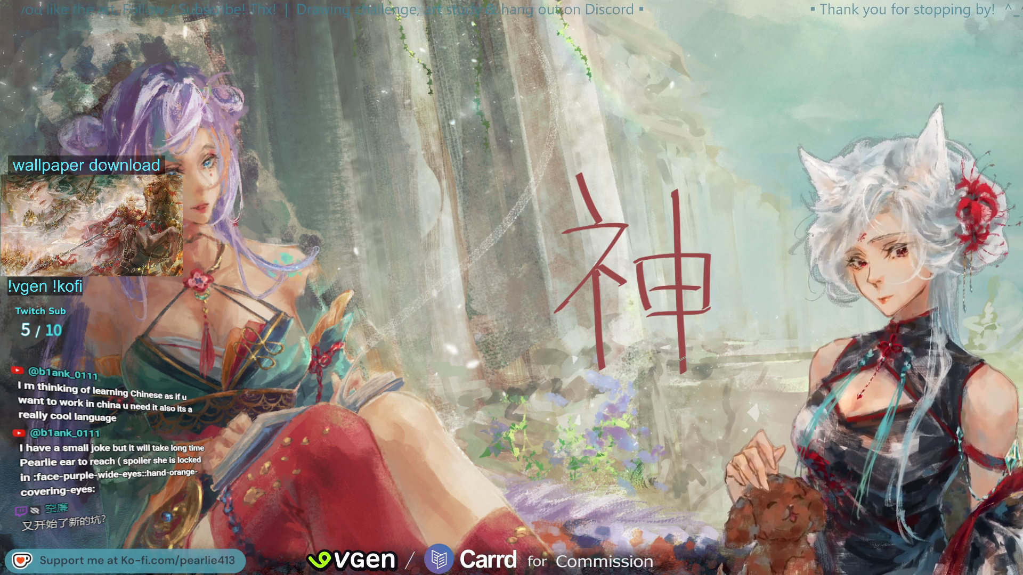
{"action": "key", "text": "ctrl+z"}
{"action": "key", "text": "ctrl+z"}
{"action": "key", "text": "ctrl+z"}
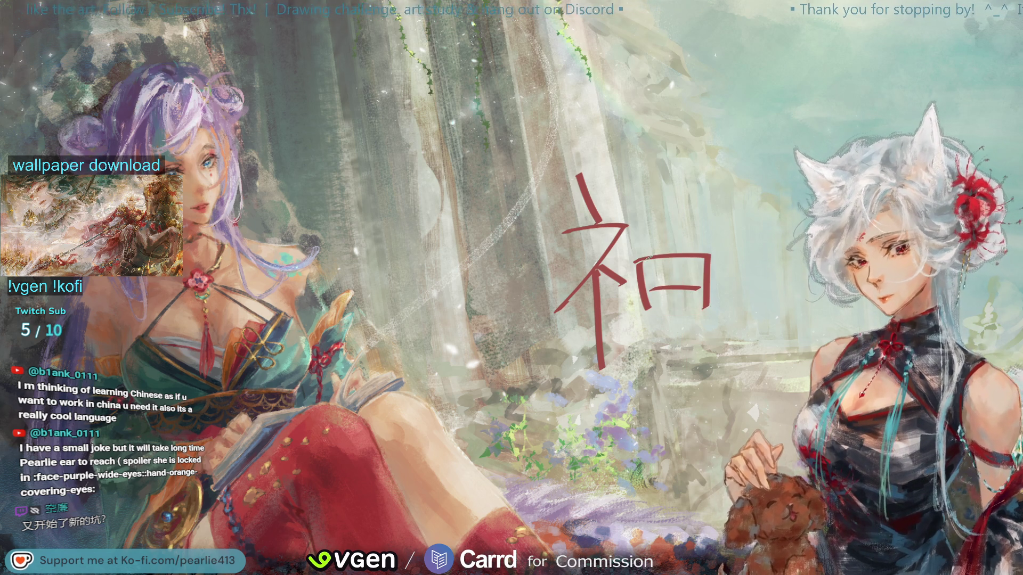
{"action": "mouse_move", "coordinate": [639, 241]}
{"action": "left_mouse_down"}
{"action": "mouse_move", "coordinate": [647, 292]}
{"action": "mouse_move", "coordinate": [709, 297]}
{"action": "left_mouse_up"}
{"action": "left_click_drag", "start_coordinate": [649, 273], "coordinate": [701, 273]}
{"action": "left_click_drag", "start_coordinate": [654, 293], "coordinate": [721, 285]}
{"action": "left_click_drag", "start_coordinate": [666, 179], "coordinate": [688, 369]}
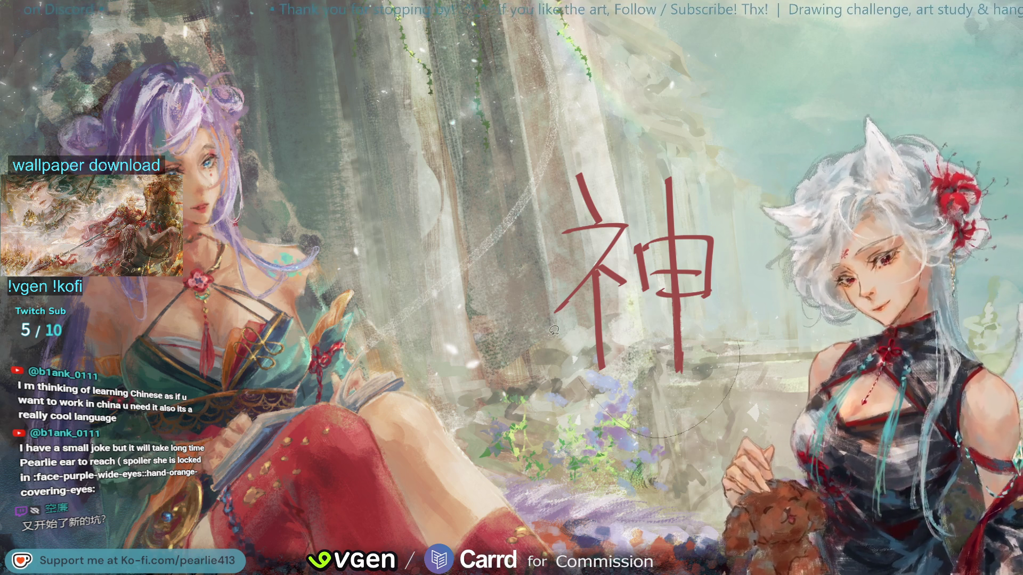
Ellipse-select the area around the large red 神, clear it, and deselect
{"action": "left_click_drag", "start_coordinate": [514, 88], "coordinate": [762, 437]}
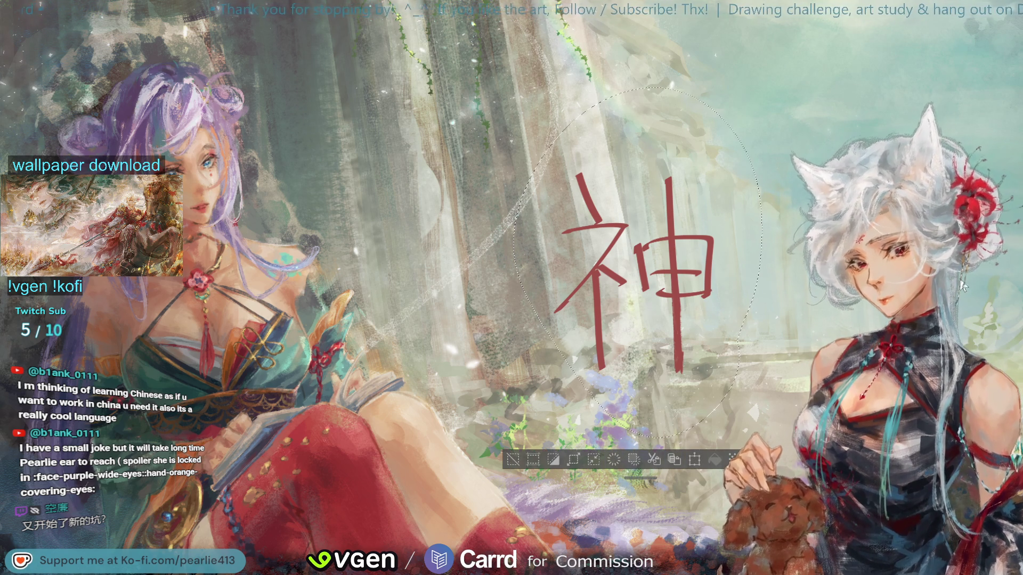
{"action": "left_click", "coordinate": [646, 458]}
{"action": "left_click", "coordinate": [513, 460]}
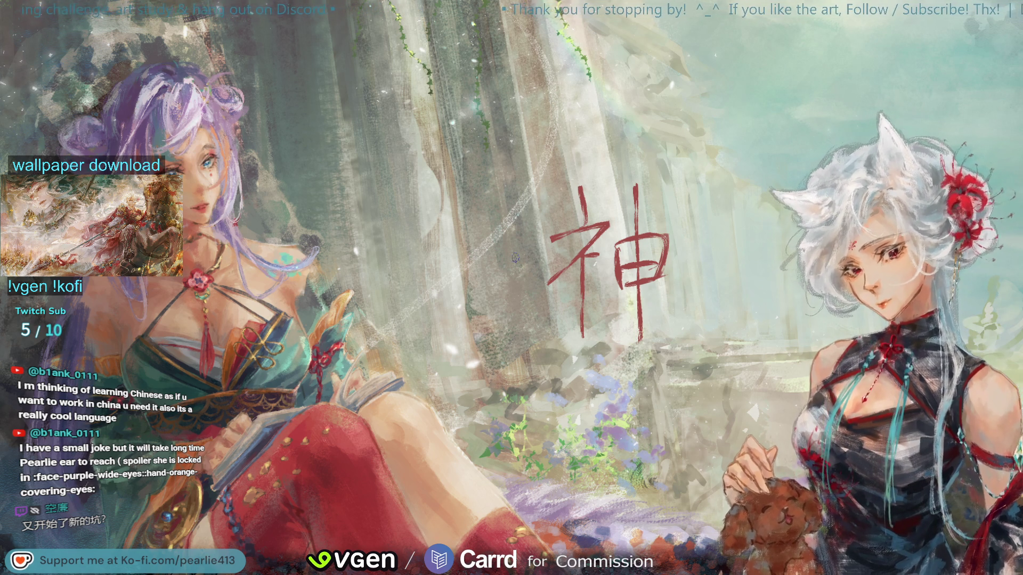
Transform the 神 to about three-quarters size and move it left onto the figure
{"action": "key", "text": "ctrl+t"}
{"action": "left_click_drag", "start_coordinate": [747, 414], "coordinate": [613, 245]}
{"action": "mouse_move", "coordinate": [560, 181]}
{"action": "left_mouse_down"}
{"action": "mouse_move", "coordinate": [527, 176]}
{"action": "mouse_move", "coordinate": [290, 248]}
{"action": "left_mouse_up"}
{"action": "mouse_move", "coordinate": [343, 313]}
{"action": "left_mouse_down"}
{"action": "mouse_move", "coordinate": [352, 331]}
{"action": "mouse_move", "coordinate": [315, 279]}
{"action": "mouse_move", "coordinate": [282, 326]}
{"action": "left_mouse_up"}
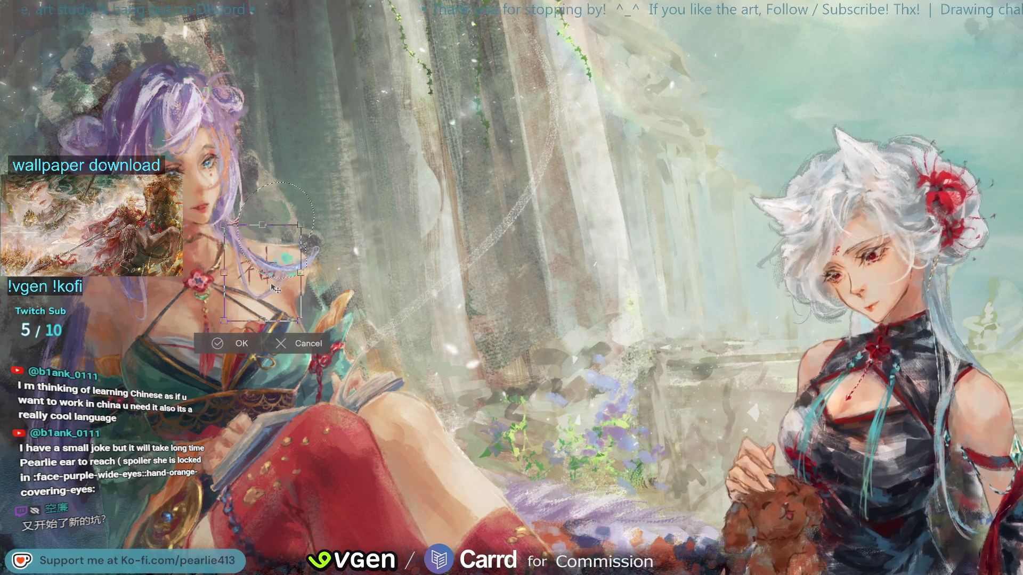
{"action": "left_click_drag", "start_coordinate": [274, 291], "coordinate": [274, 287]}
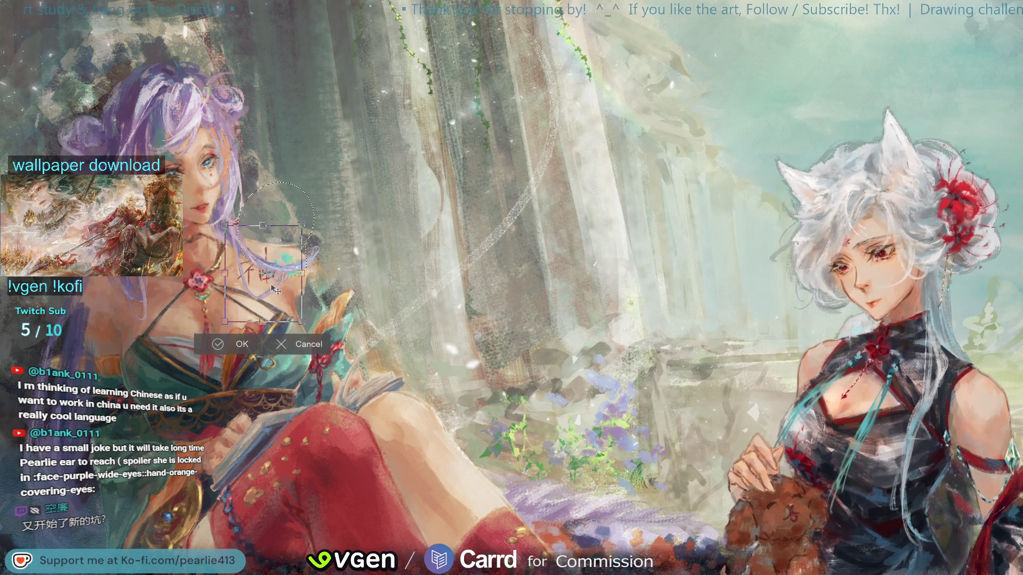
{"action": "left_click_drag", "start_coordinate": [274, 288], "coordinate": [271, 296]}
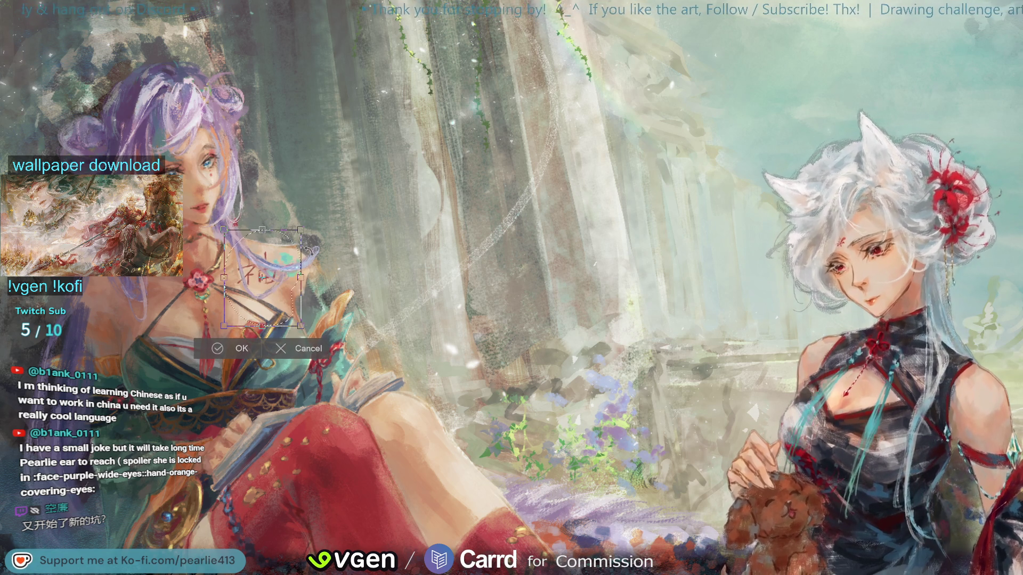
Zoom in and nudge the character down and left, undoing and redoing the move
{"action": "key", "text": "ctrl+plus"}
{"action": "left_click_drag", "start_coordinate": [700, 45], "coordinate": [942, 64]}
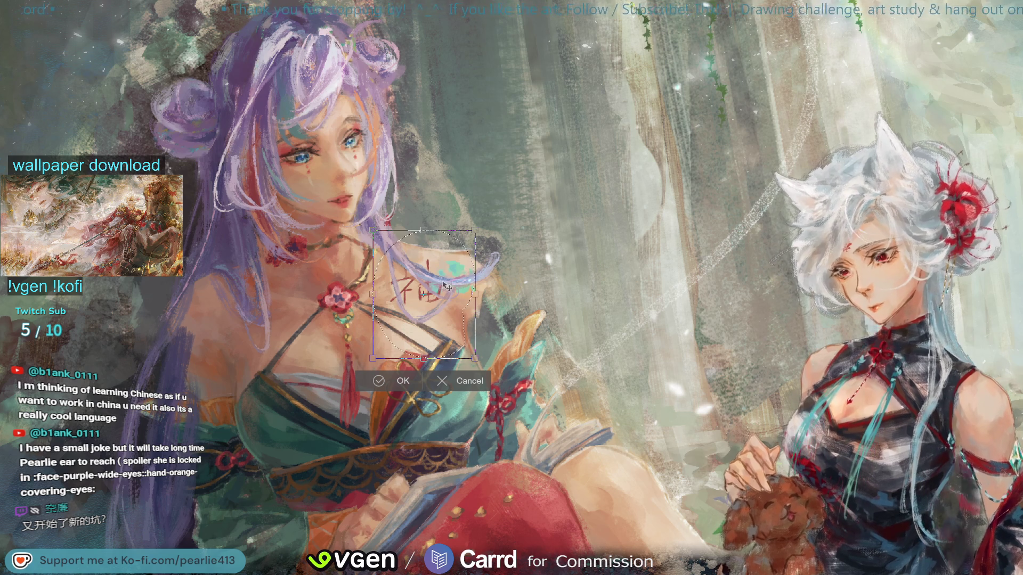
{"action": "mouse_move", "coordinate": [442, 291]}
{"action": "left_mouse_down"}
{"action": "mouse_move", "coordinate": [433, 306]}
{"action": "mouse_move", "coordinate": [563, 237]}
{"action": "left_mouse_up"}
{"action": "key", "text": "ctrl+z"}
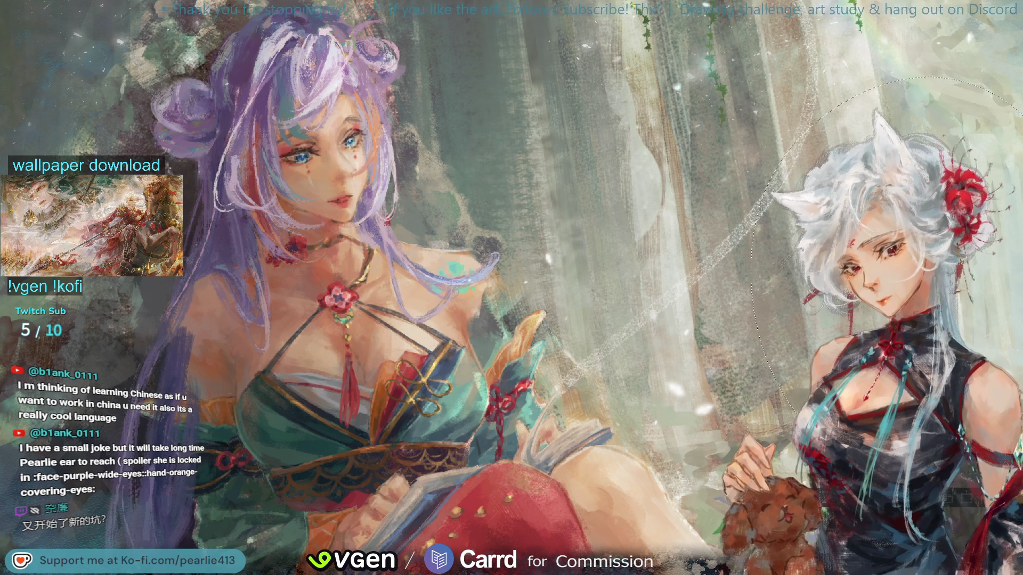
{"action": "key", "text": "ctrl+y"}
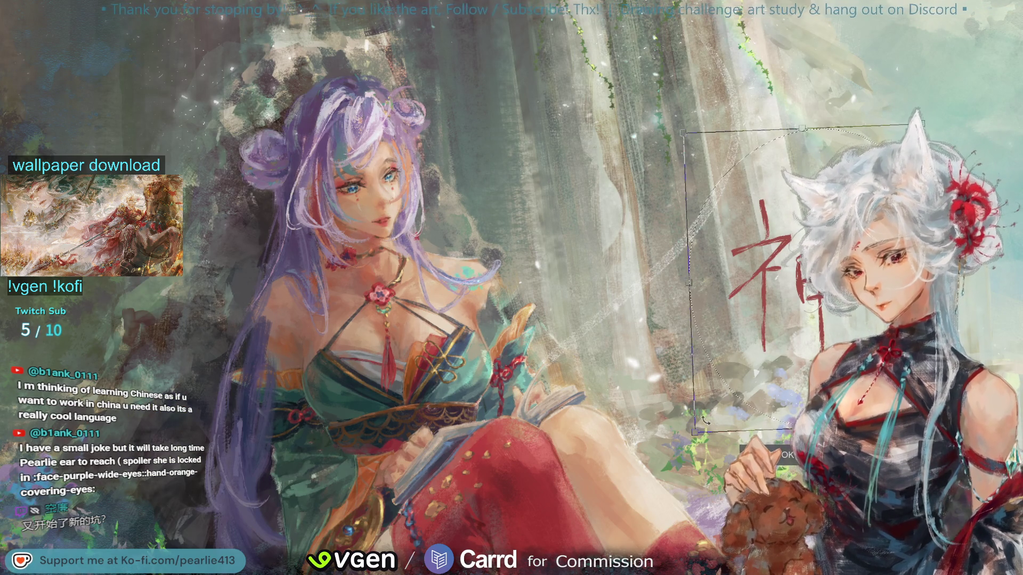
Shrink the 神 onto the left figure's chest and move it slightly higher
{"action": "key", "text": "Return"}
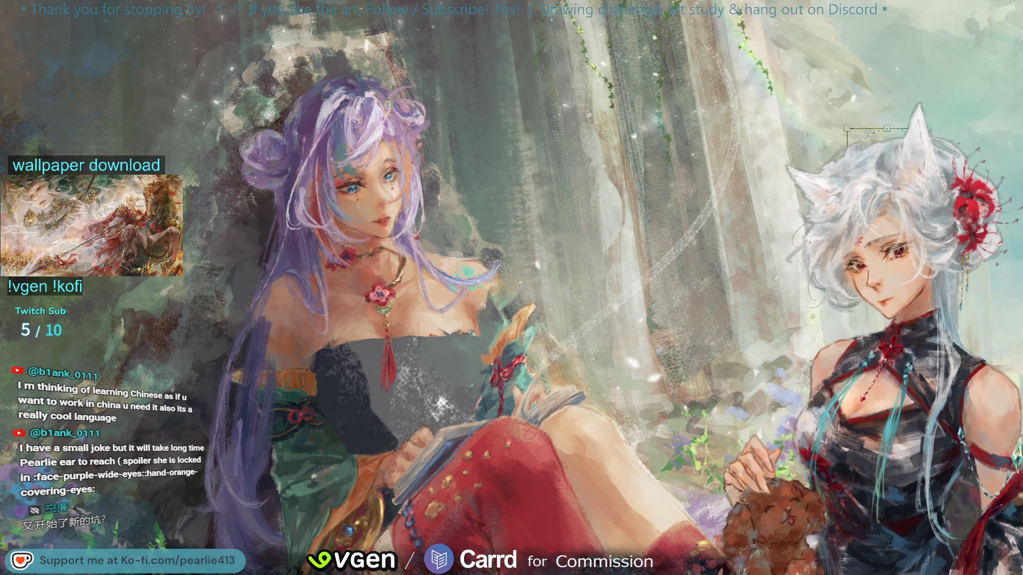
{"action": "mouse_move", "coordinate": [491, 277]}
{"action": "left_mouse_down"}
{"action": "mouse_move", "coordinate": [494, 263]}
{"action": "mouse_move", "coordinate": [438, 291]}
{"action": "mouse_move", "coordinate": [457, 307]}
{"action": "mouse_move", "coordinate": [471, 283]}
{"action": "left_mouse_up"}
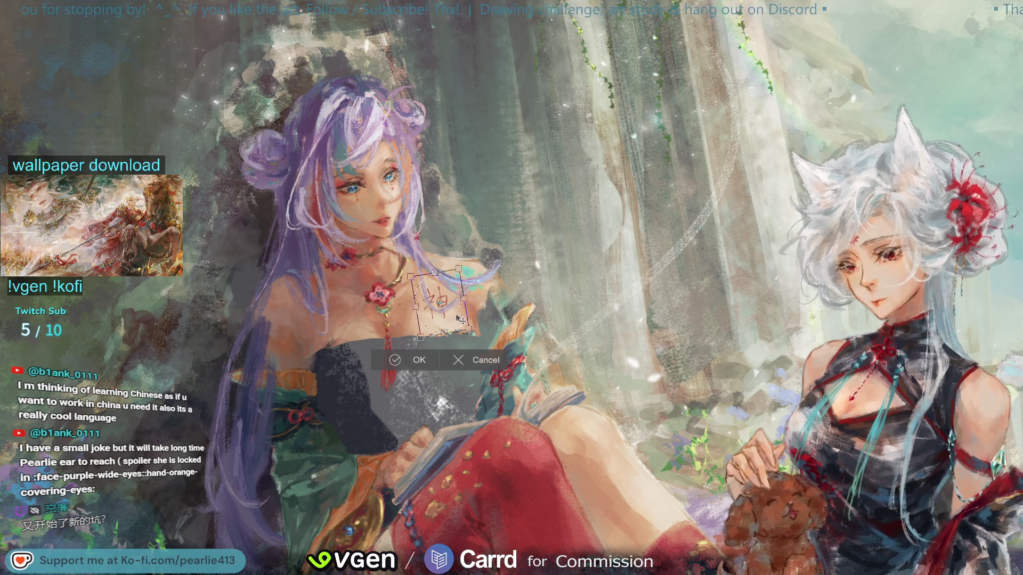
{"action": "mouse_move", "coordinate": [445, 314]}
{"action": "left_mouse_down"}
{"action": "mouse_move", "coordinate": [478, 305]}
{"action": "mouse_move", "coordinate": [447, 313]}
{"action": "left_mouse_up"}
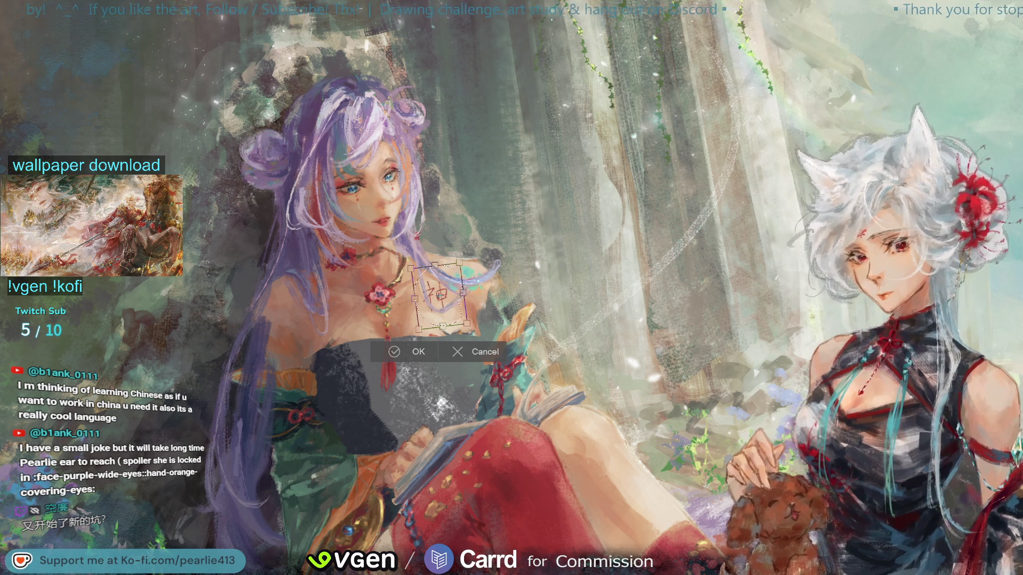
Distort the 神's corners so it follows the chest's curve, apply it, and deselect
{"action": "key", "text": "ctrl+plus"}
{"action": "left_click_drag", "start_coordinate": [385, 226], "coordinate": [368, 244]}
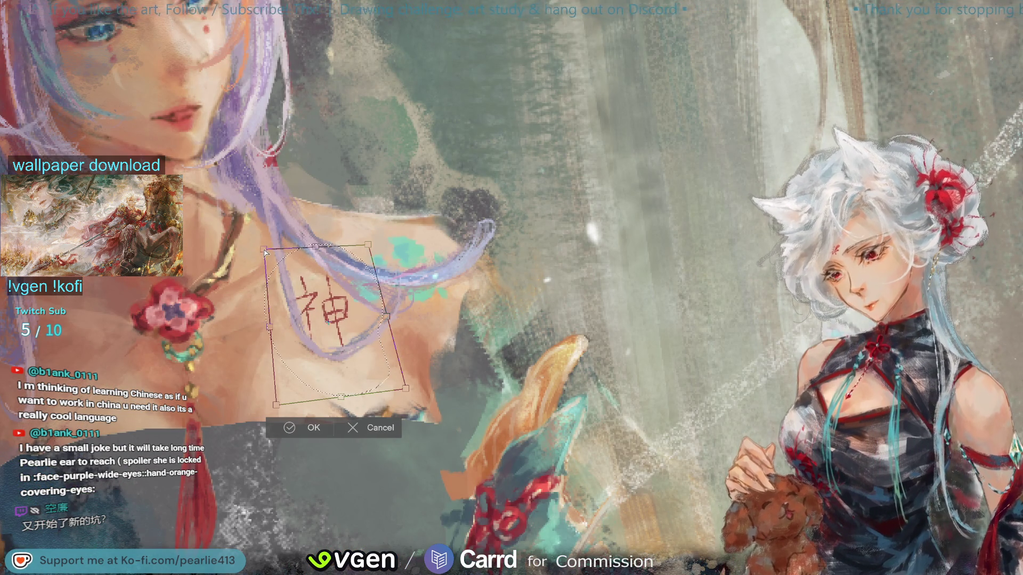
{"action": "left_click_drag", "start_coordinate": [262, 246], "coordinate": [267, 250]}
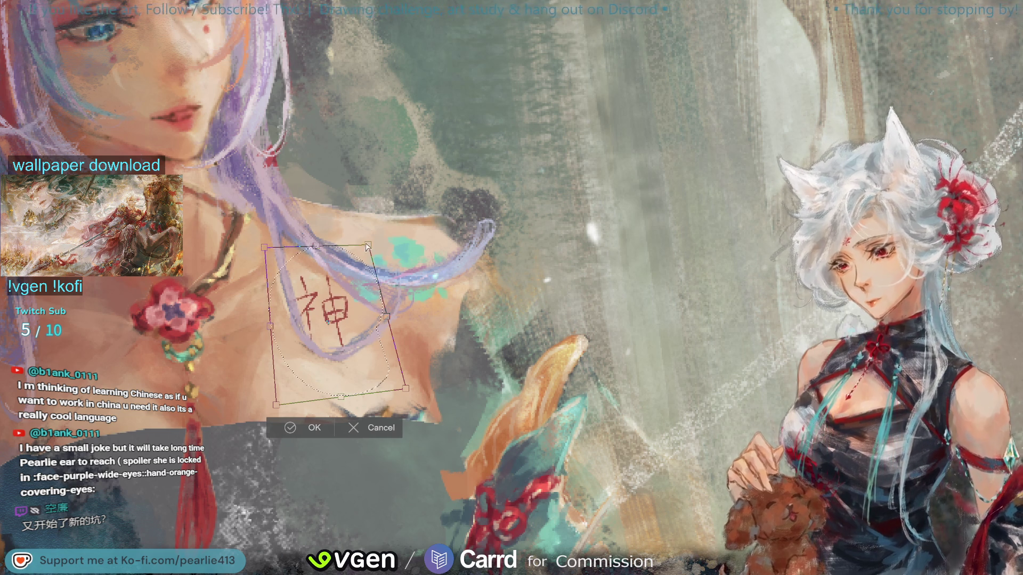
{"action": "left_click_drag", "start_coordinate": [408, 392], "coordinate": [414, 386]}
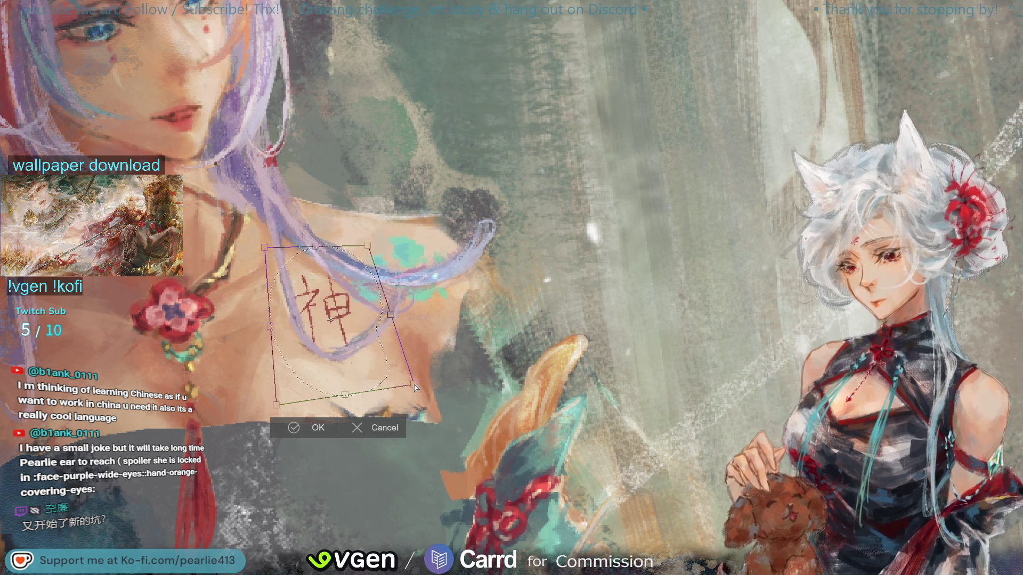
{"action": "left_click_drag", "start_coordinate": [265, 248], "coordinate": [269, 255]}
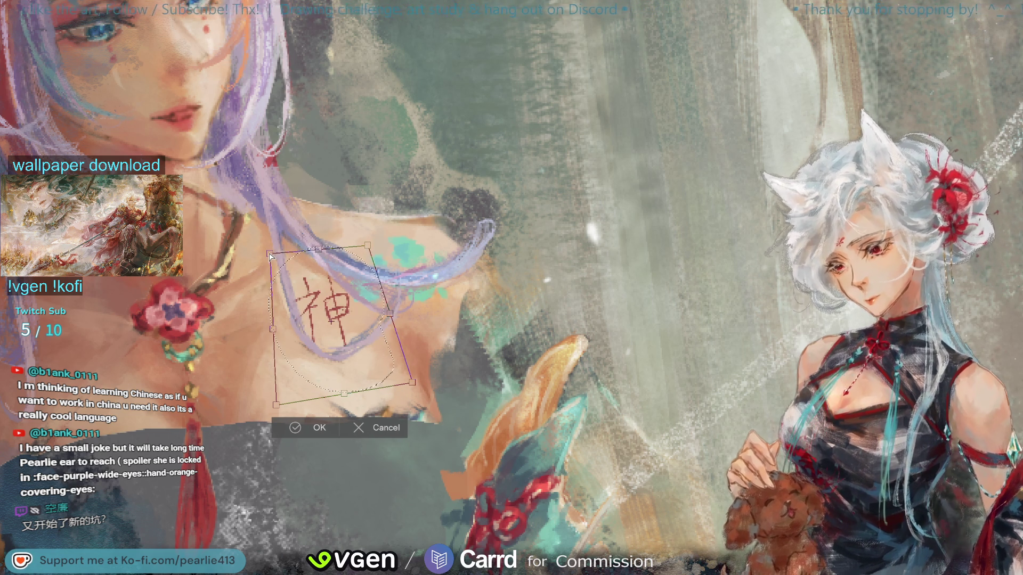
{"action": "left_click_drag", "start_coordinate": [369, 249], "coordinate": [369, 254]}
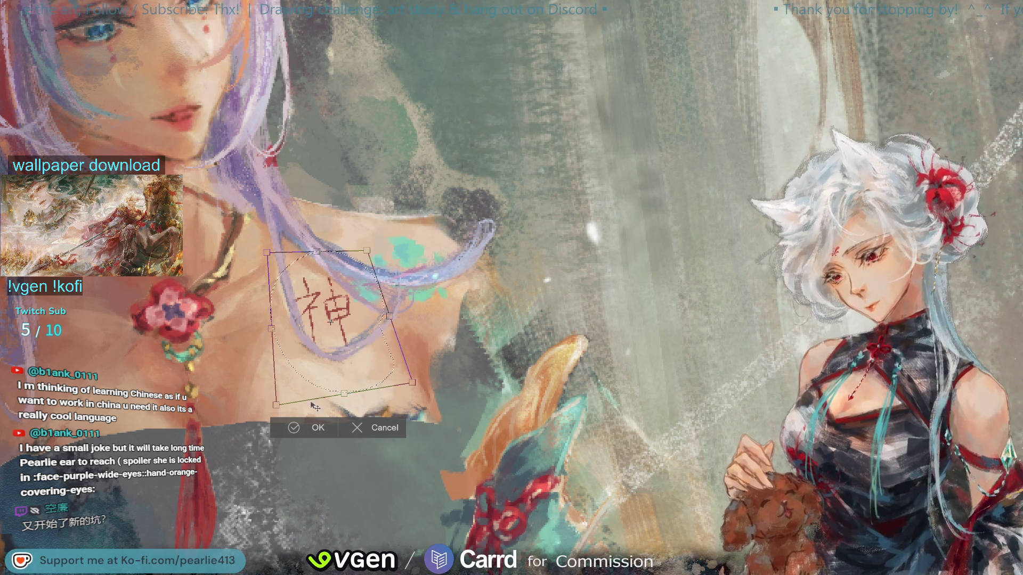
{"action": "key", "text": "Return"}
{"action": "key", "text": "ctrl+d"}
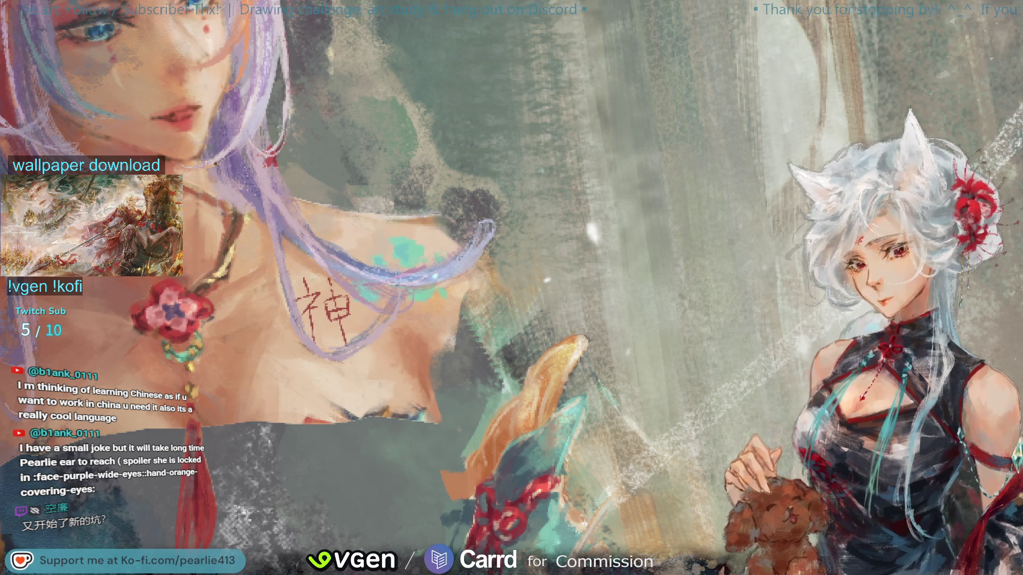
Fit the whole painting to the window and scroll down and back up to review it
{"action": "key", "text": "ctrl+0"}
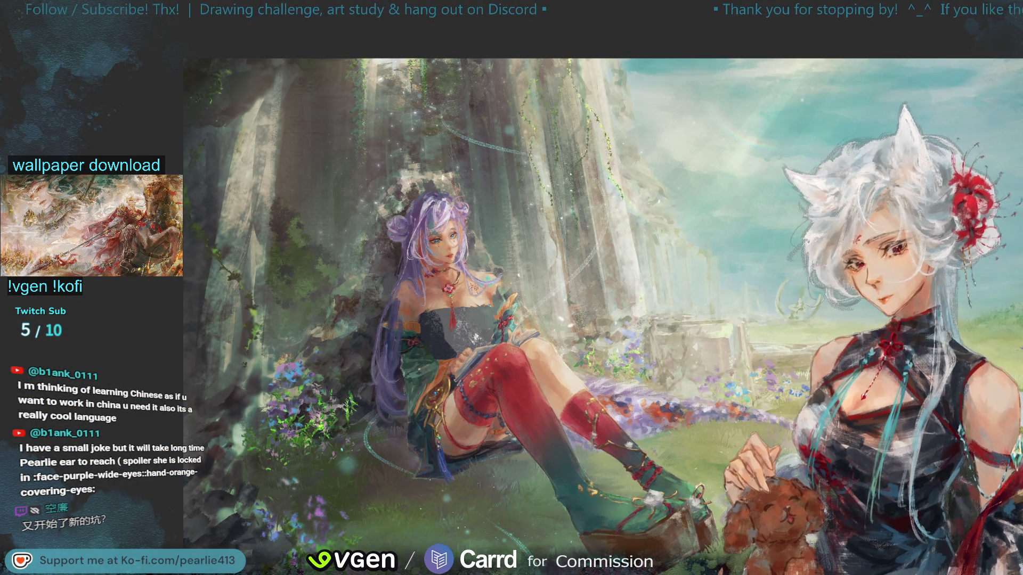
{"action": "scroll", "coordinate": [995, 169], "scroll_direction": "down", "scroll_amount": 5}
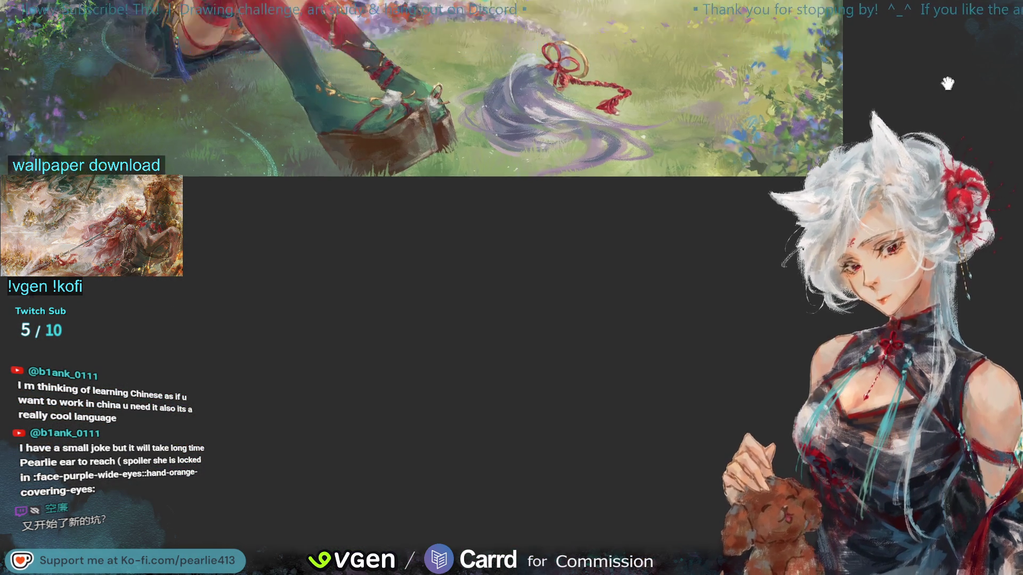
{"action": "scroll", "coordinate": [993, 165], "scroll_direction": "up", "scroll_amount": 5}
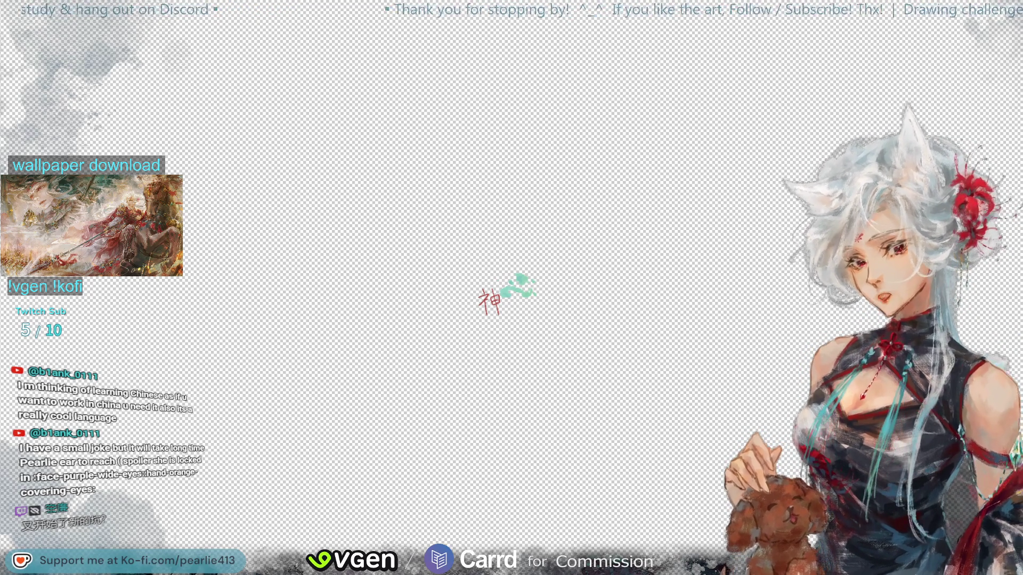
Hide the 神 mark layer, restore all painting layers, and select the main artwork frame
{"action": "key", "text": "Delete"}
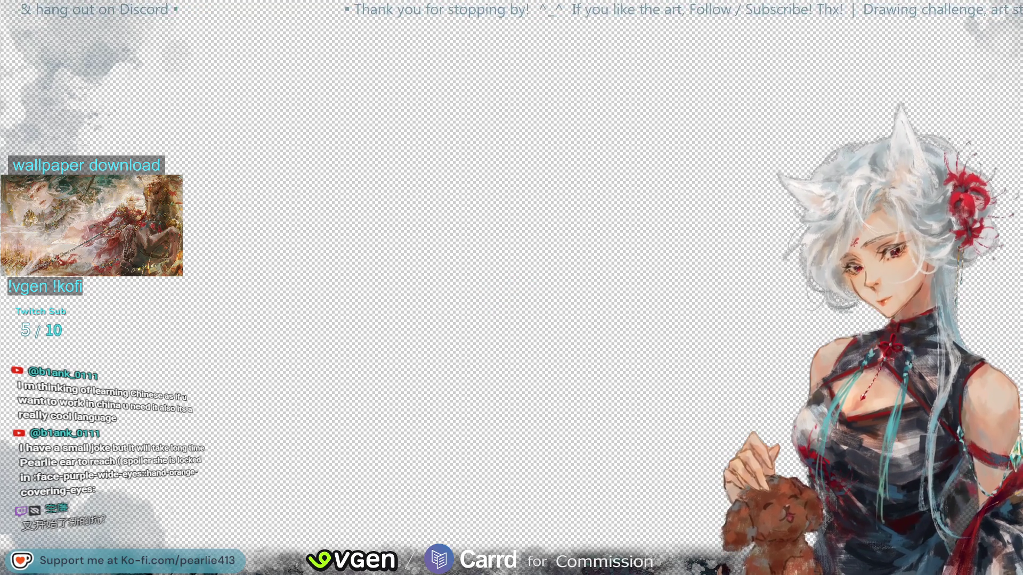
{"action": "key", "text": "ctrl+z"}
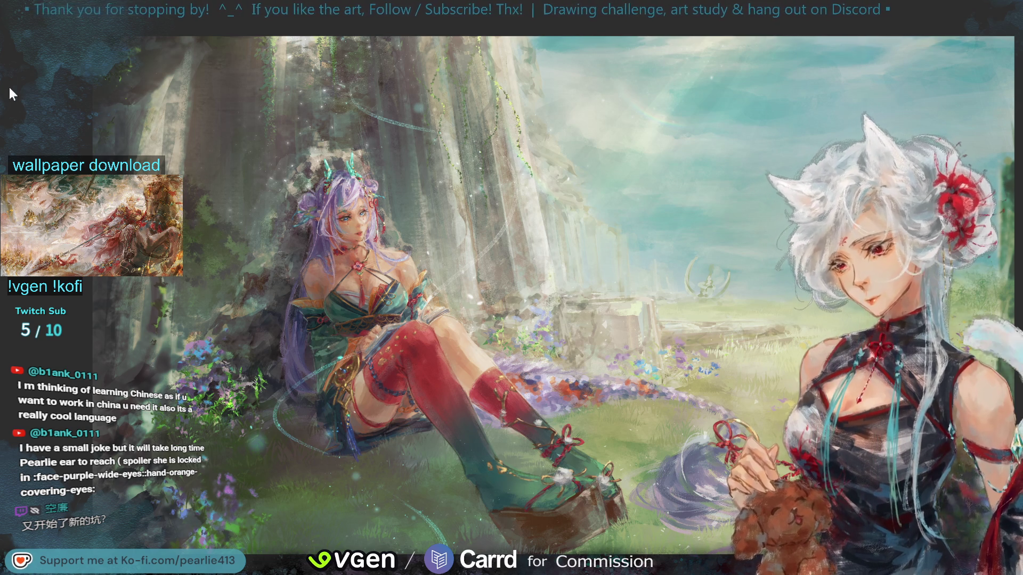
{"action": "left_click", "coordinate": [100, 56]}
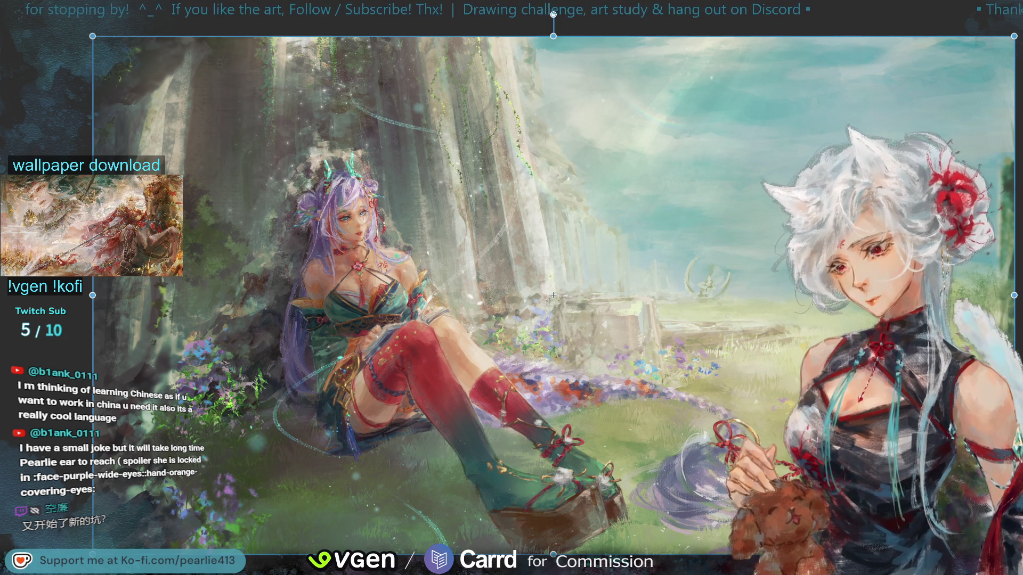
{"action": "left_click", "coordinate": [117, 145]}
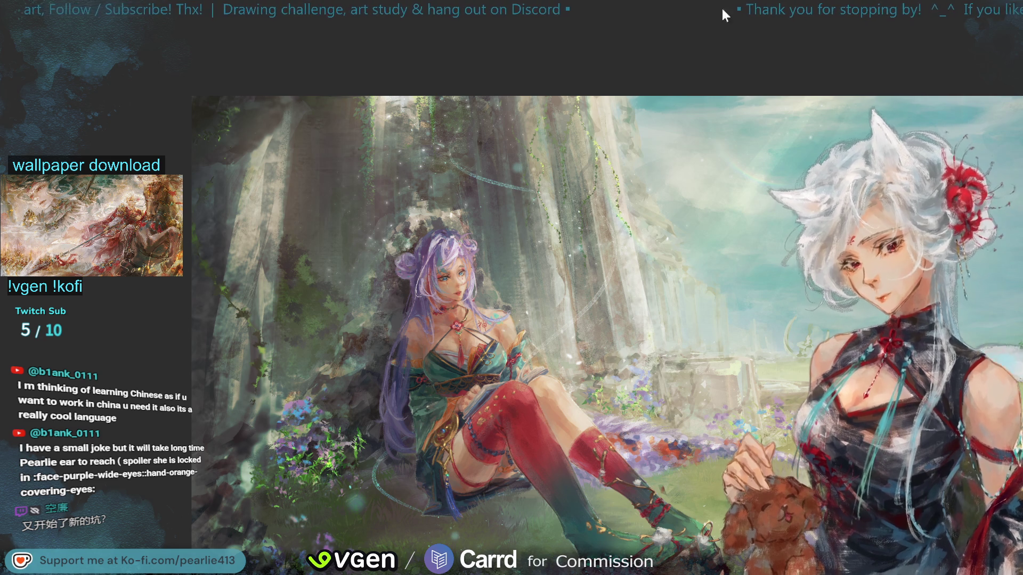
{"action": "scroll", "coordinate": [978, 123], "scroll_direction": "up", "scroll_amount": 2}
{"action": "scroll", "coordinate": [975, 117], "scroll_direction": "down", "scroll_amount": 3}
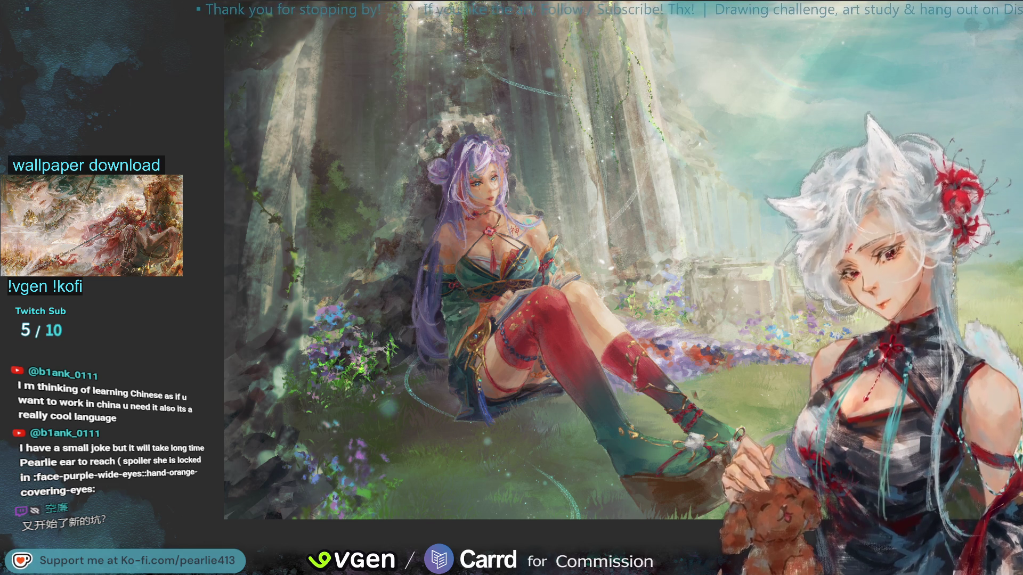
{"action": "scroll", "coordinate": [1007, 96], "scroll_direction": "down", "scroll_amount": 5}
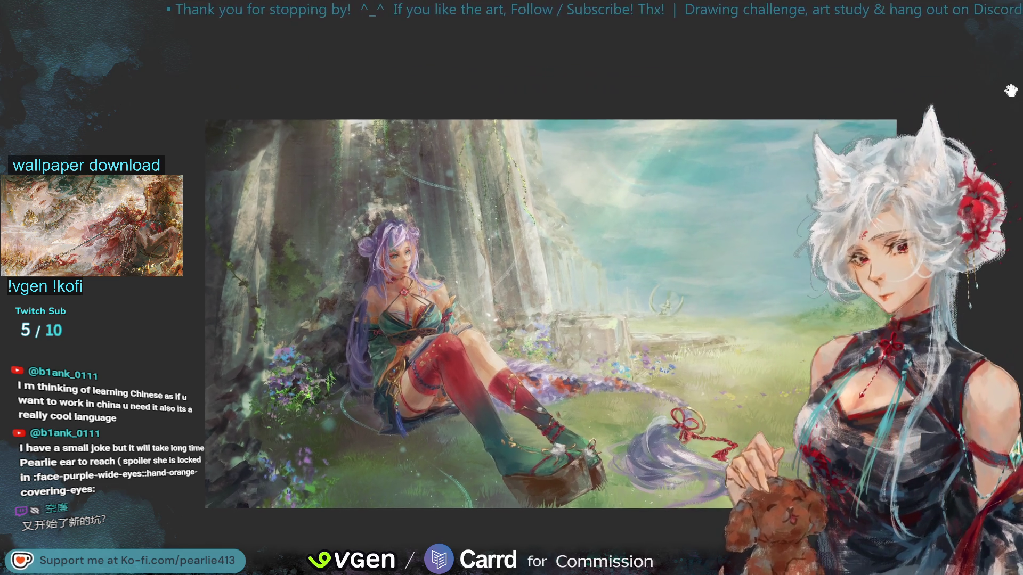
{"action": "left_click_drag", "start_coordinate": [1011, 91], "coordinate": [1009, 92]}
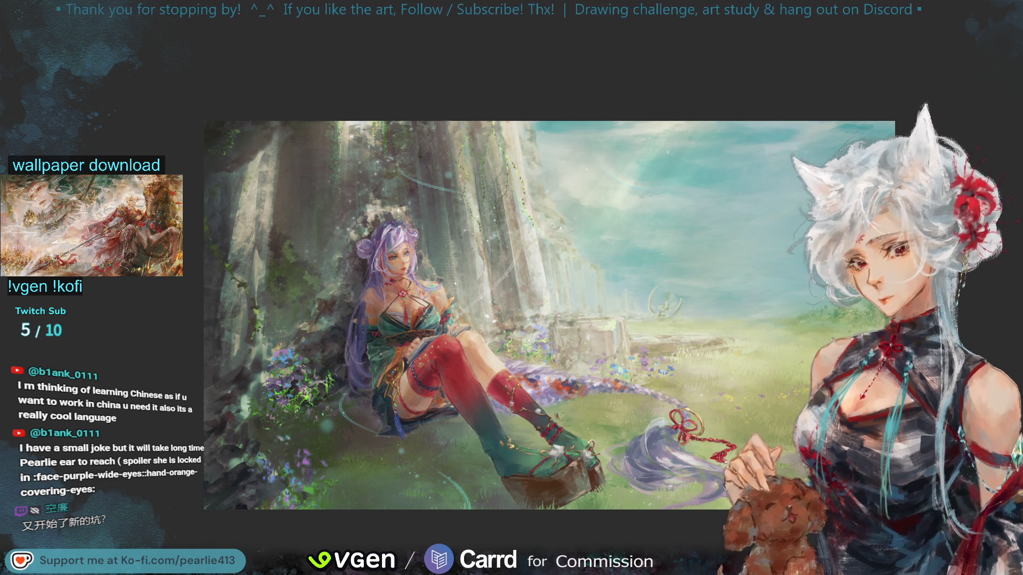
{"action": "key", "text": "ctrl+plus"}
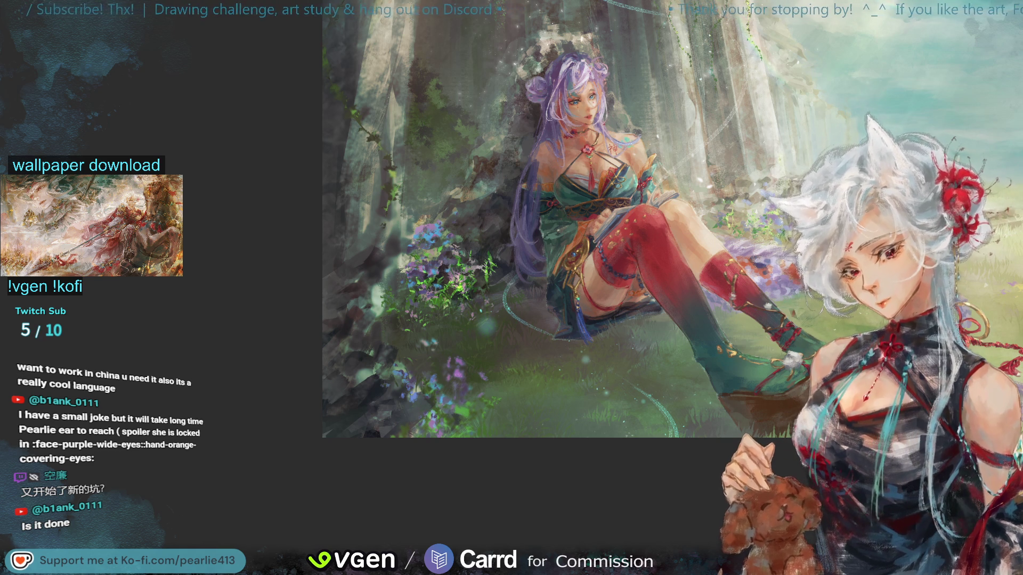
{"action": "key", "text": "ctrl+v"}
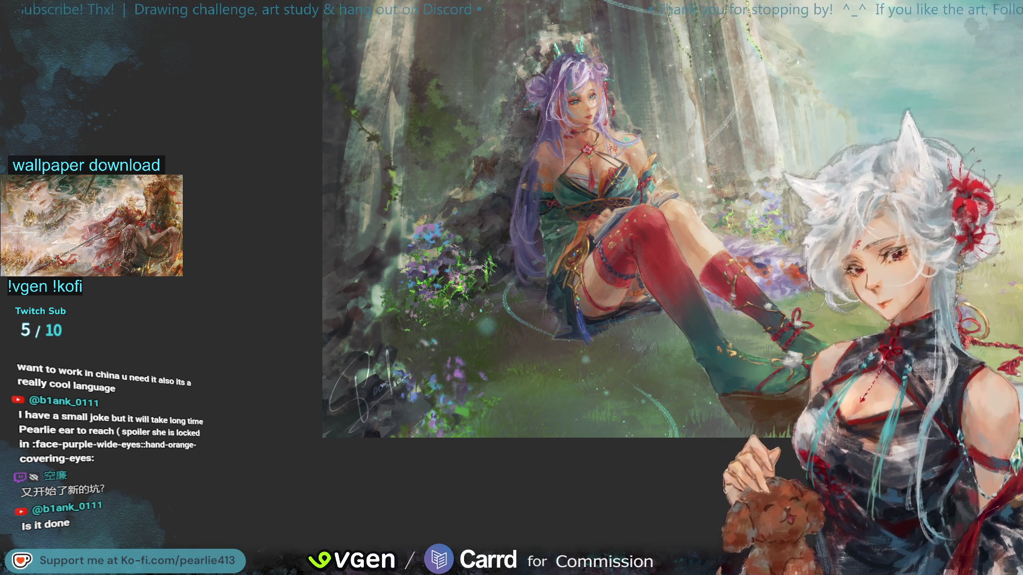
{"action": "key", "text": "ctrl+z"}
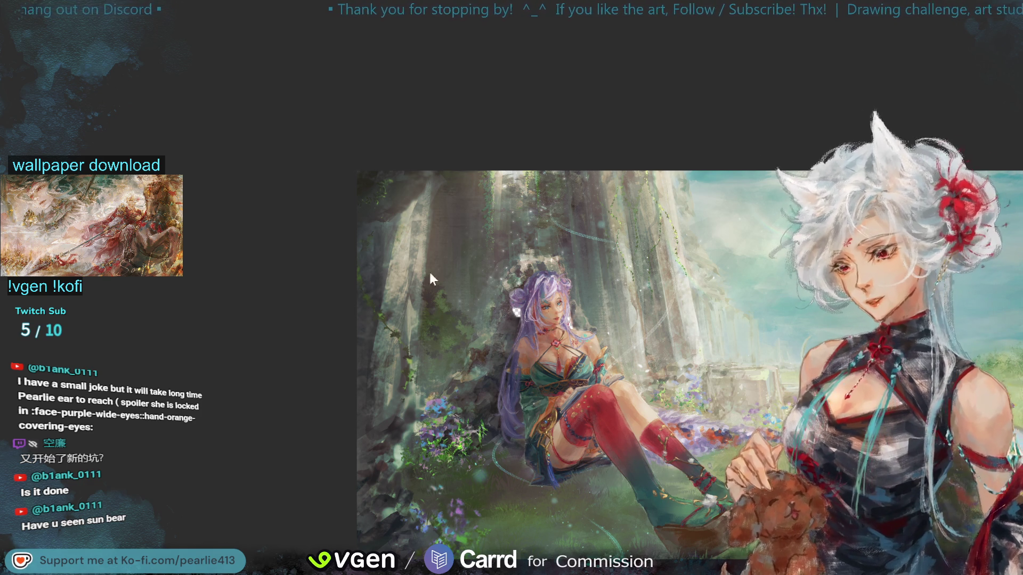
{"action": "key", "text": "ctrl+0"}
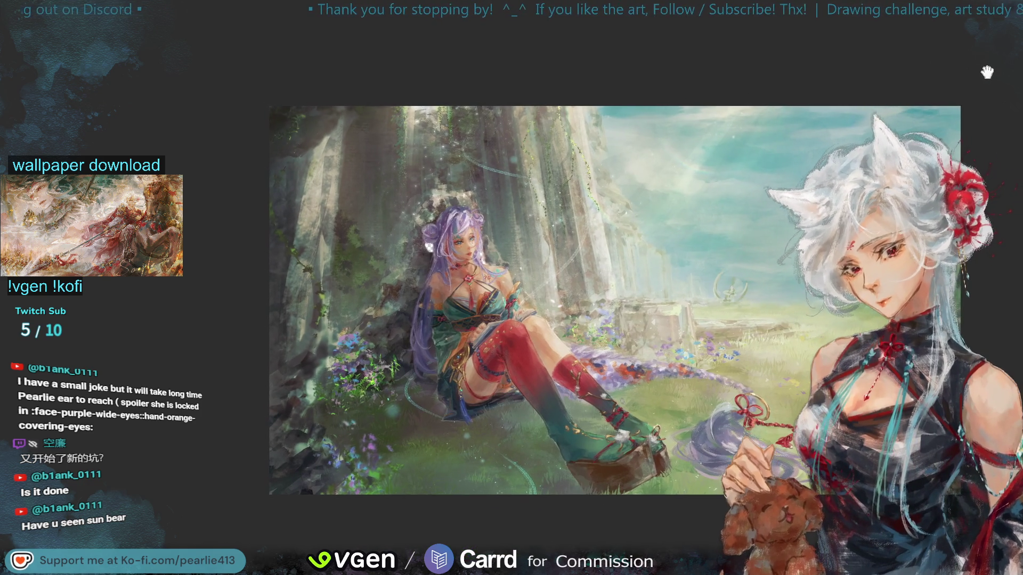
Pan the painting left toward the open sky, then flip the view horizontally
{"action": "mouse_move", "coordinate": [986, 73]}
{"action": "left_mouse_down"}
{"action": "mouse_move", "coordinate": [850, 54]}
{"action": "mouse_move", "coordinate": [867, 58]}
{"action": "left_mouse_up"}
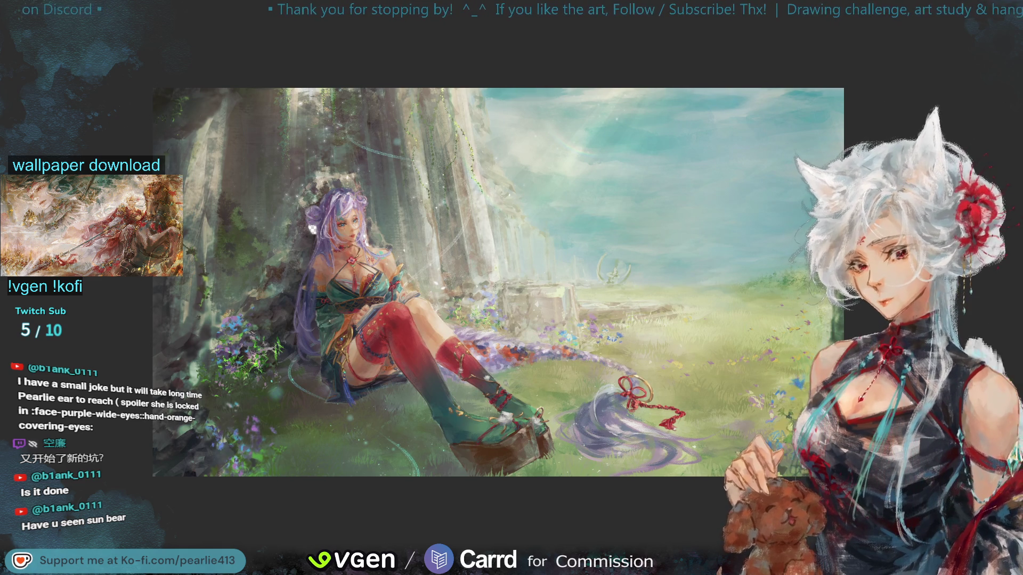
{"action": "scroll", "coordinate": [997, 179], "scroll_direction": "up", "scroll_amount": 2}
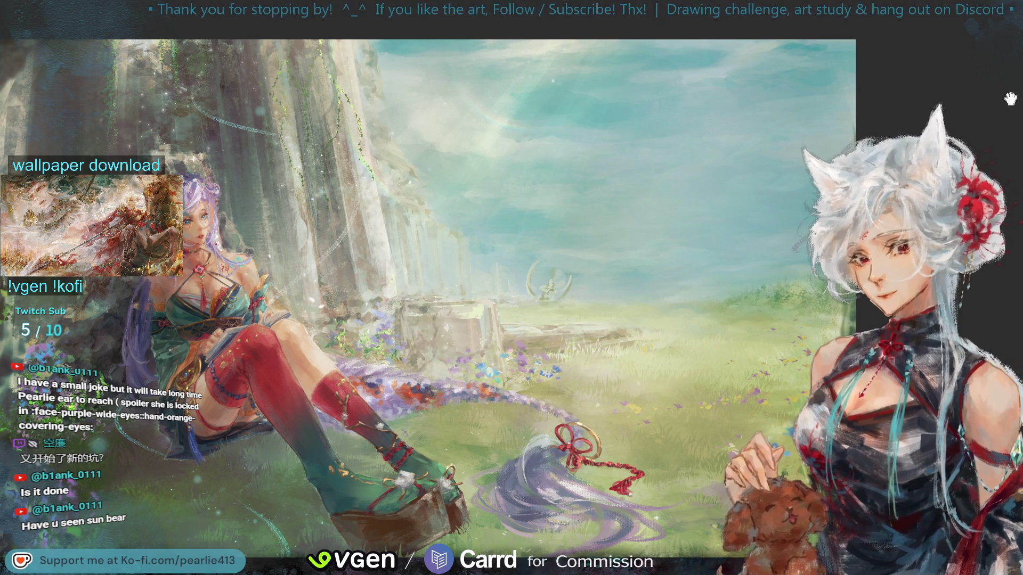
{"action": "left_click_drag", "start_coordinate": [1011, 98], "coordinate": [942, 98]}
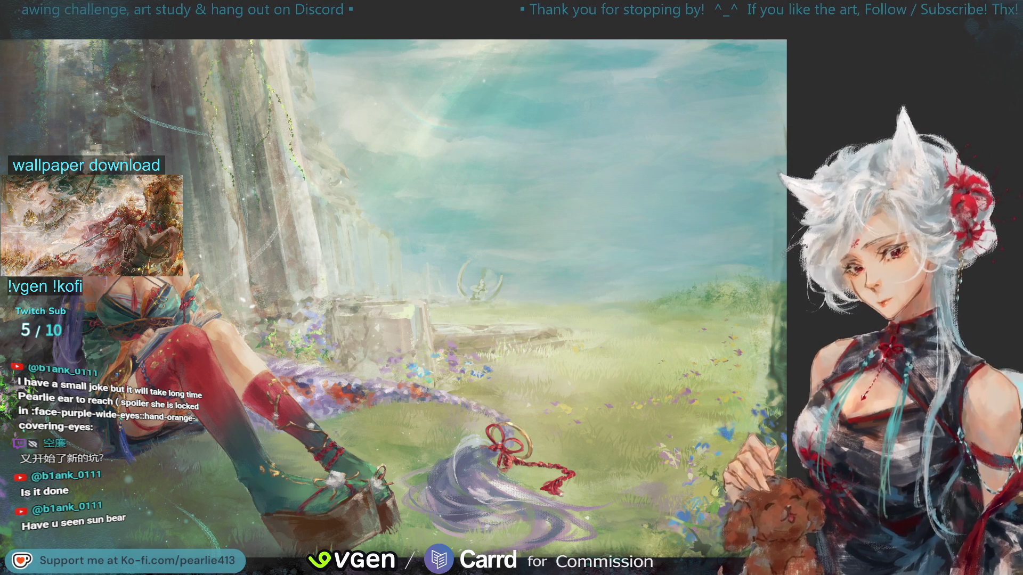
{"action": "key", "text": "h"}
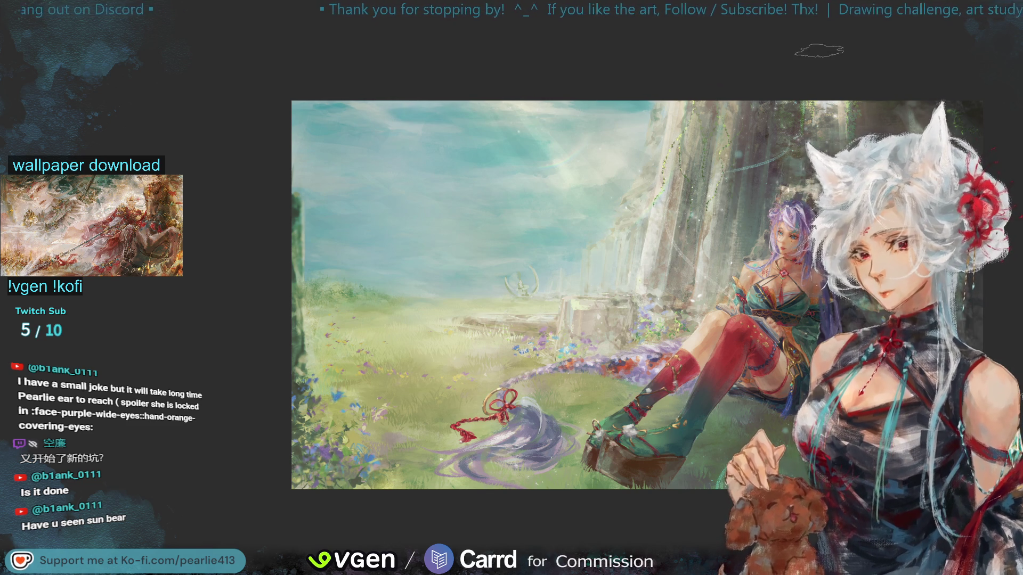
Adjust zoom and pan, return the view to normal orientation, then fit the whole illustration
{"action": "key", "text": "ctrl+minus"}
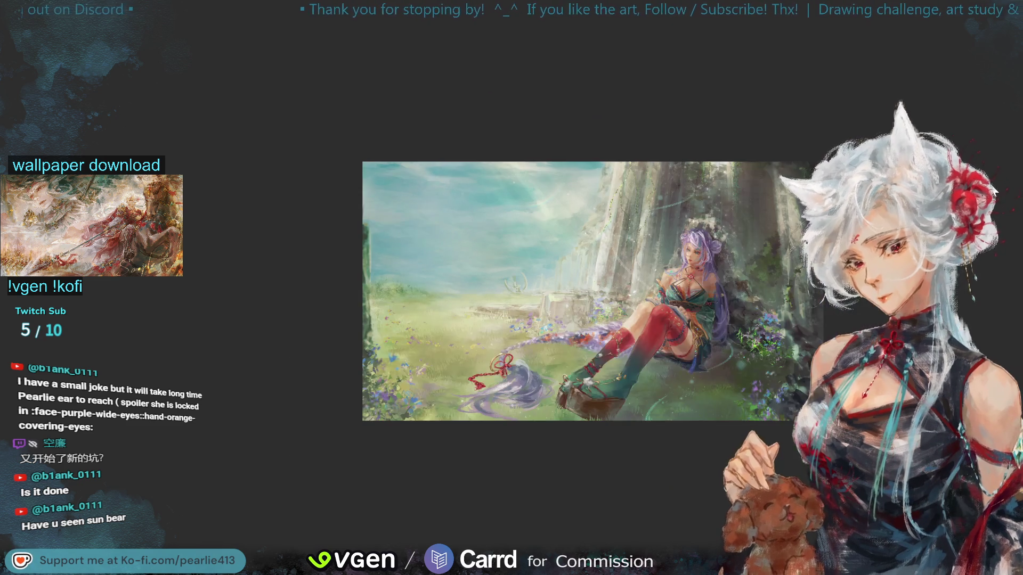
{"action": "key", "text": "ctrl+plus"}
{"action": "left_click_drag", "start_coordinate": [1022, 39], "coordinate": [991, 88]}
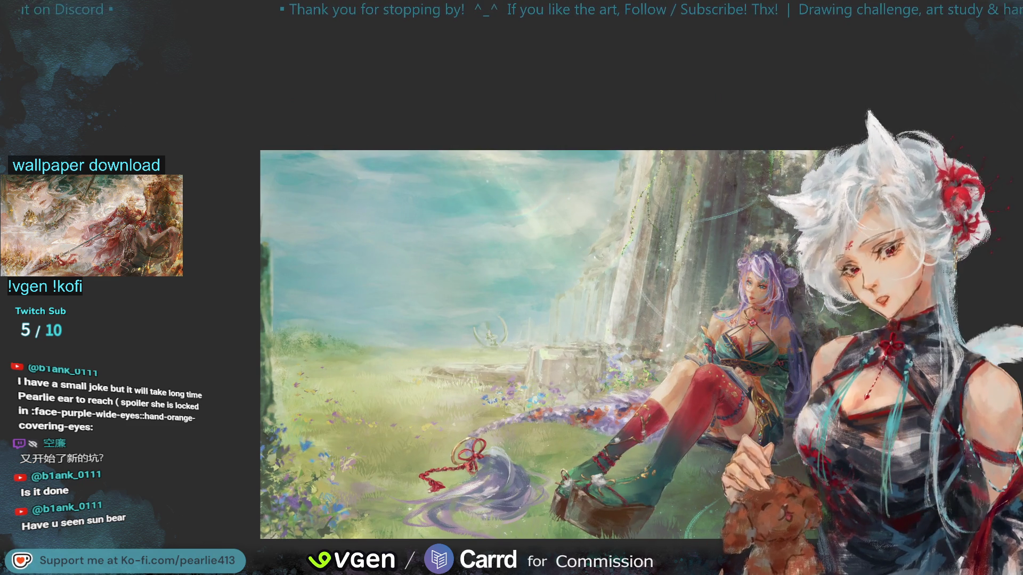
{"action": "key", "text": "m"}
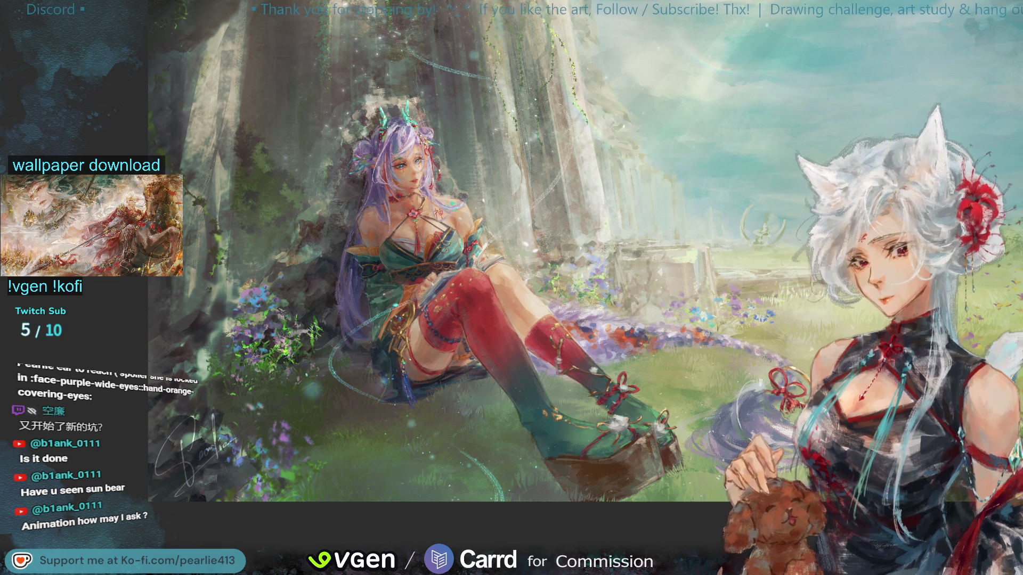
{"action": "key", "text": "ctrl+0"}
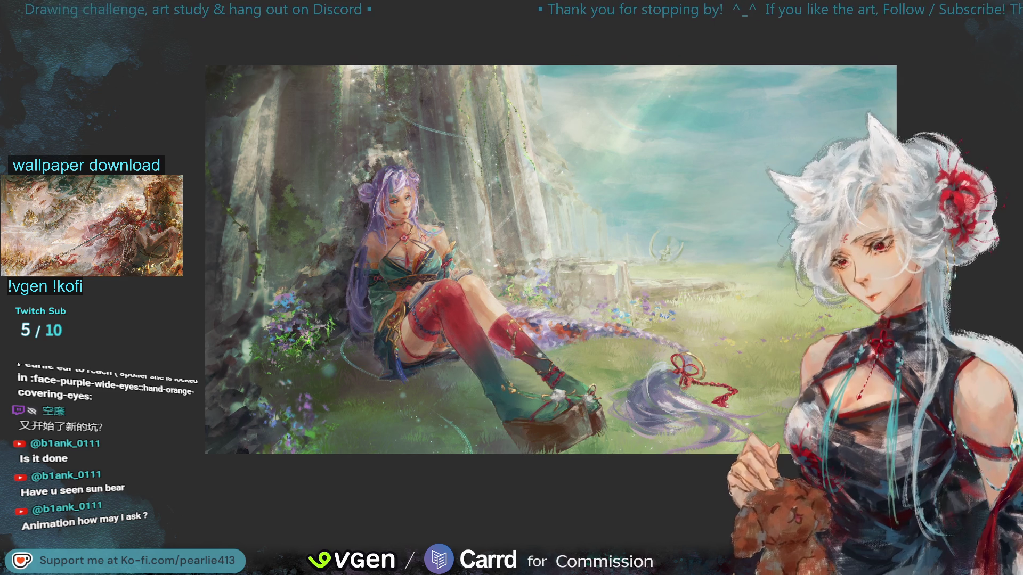
{"action": "left_click_drag", "start_coordinate": [512, 209], "coordinate": [480, 216]}
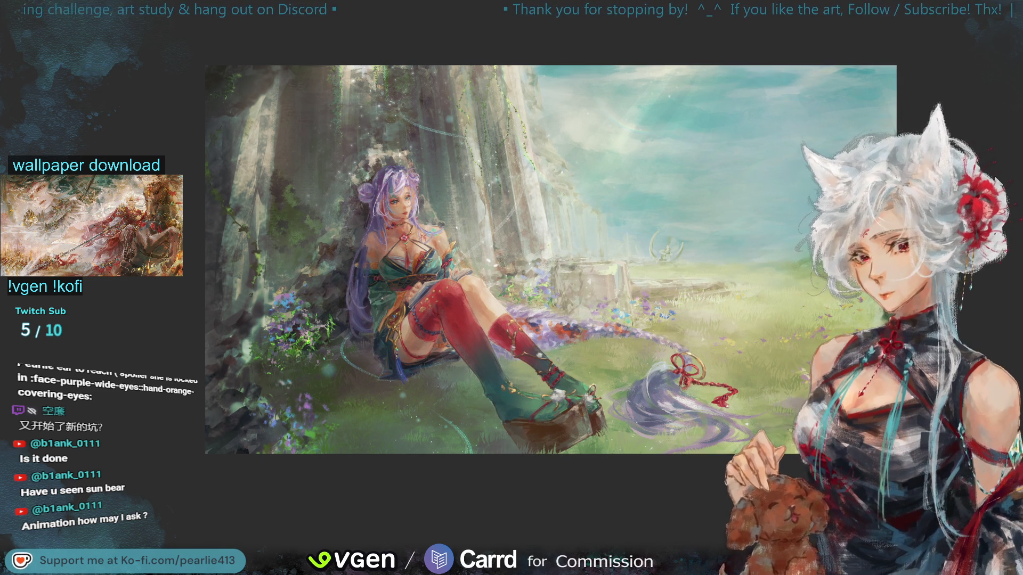
{"action": "scroll", "coordinate": [982, 61], "scroll_direction": "up", "scroll_amount": 2}
{"action": "scroll", "coordinate": [983, 70], "scroll_direction": "down", "scroll_amount": 5}
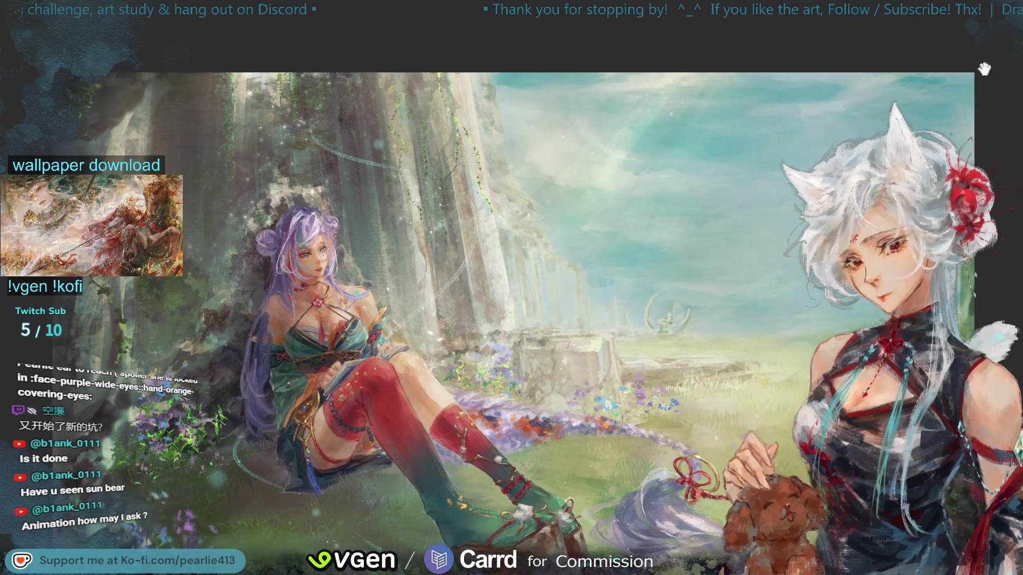
{"action": "scroll", "coordinate": [985, 81], "scroll_direction": "down", "scroll_amount": 3}
{"action": "scroll", "coordinate": [985, 81], "scroll_direction": "left", "scroll_amount": 4}
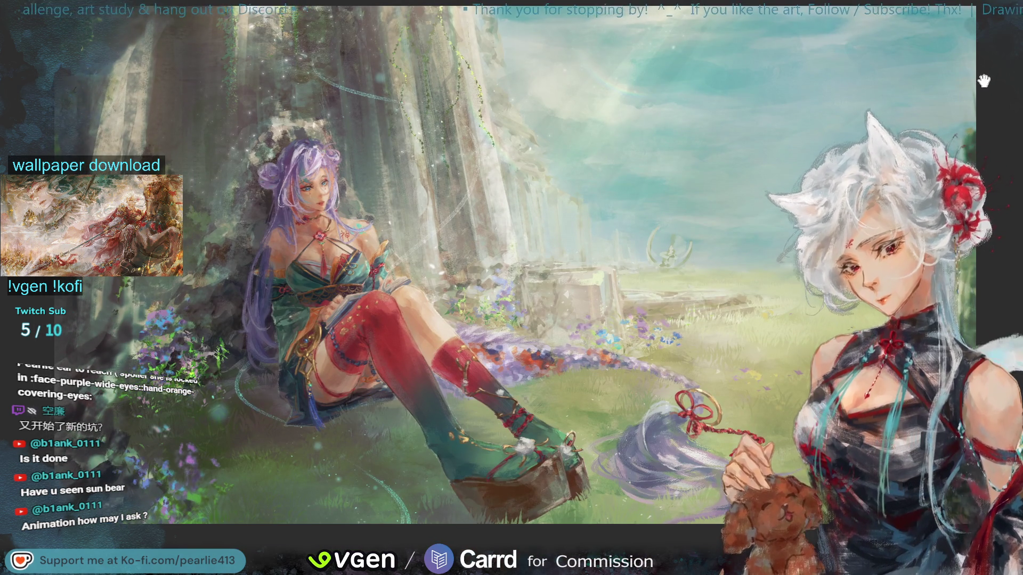
{"action": "scroll", "coordinate": [989, 76], "scroll_direction": "up", "scroll_amount": 2}
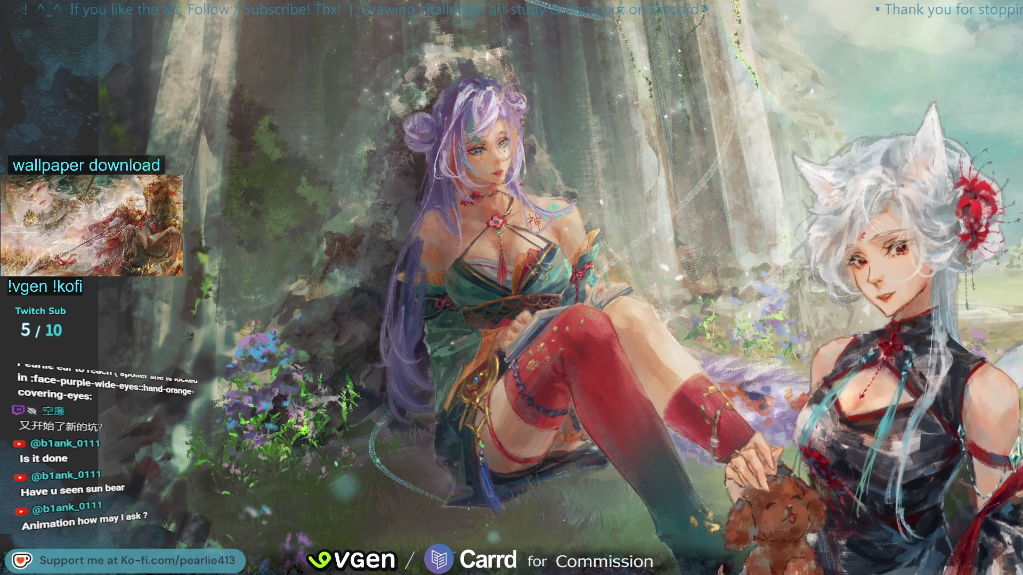
{"action": "key", "text": "ctrl+0"}
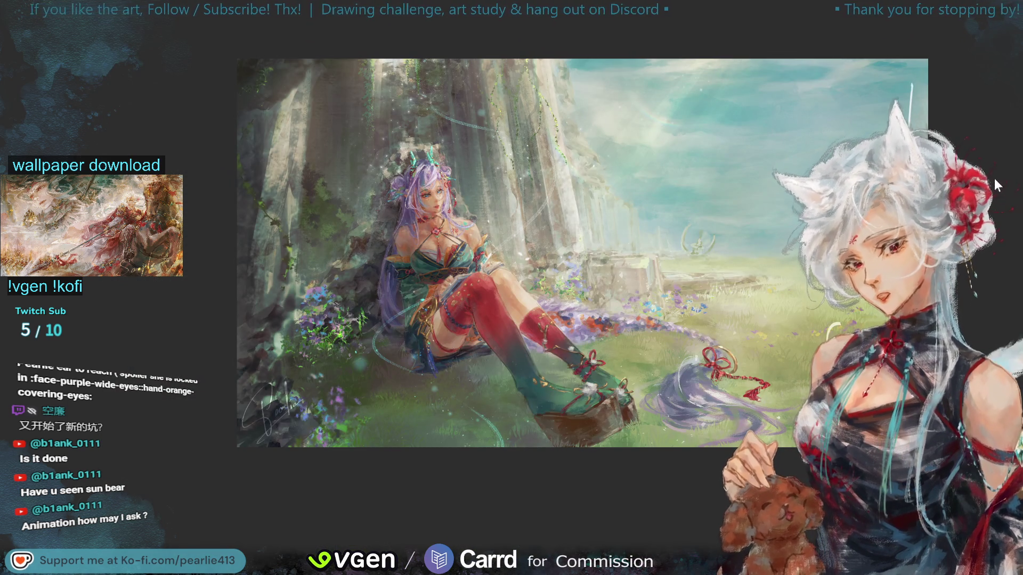
Zoom in on the figure's head and lasso-select the left teal horn
{"action": "key", "text": "ctrl+alt+0"}
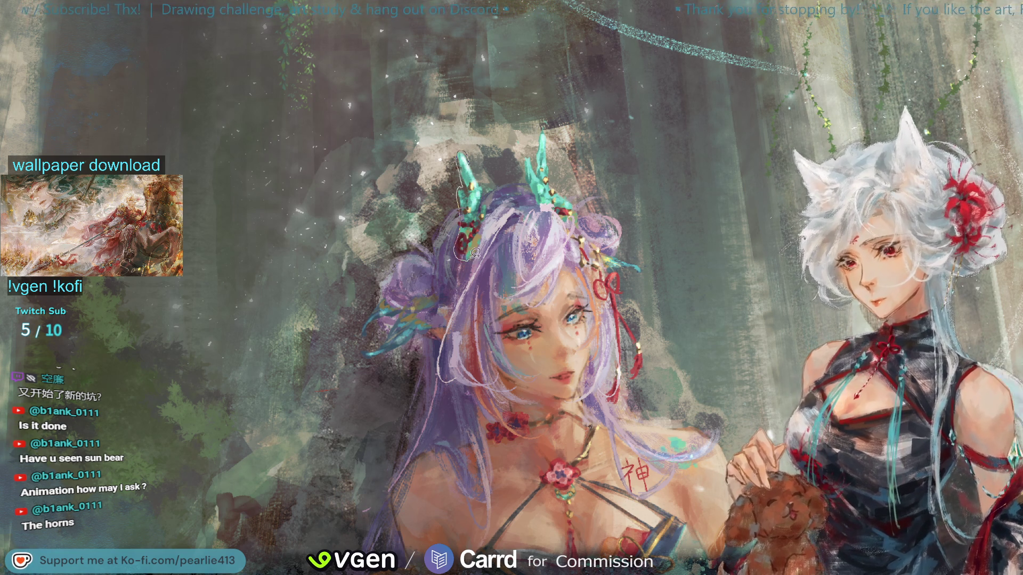
{"action": "left_click_drag", "start_coordinate": [485, 226], "coordinate": [486, 207]}
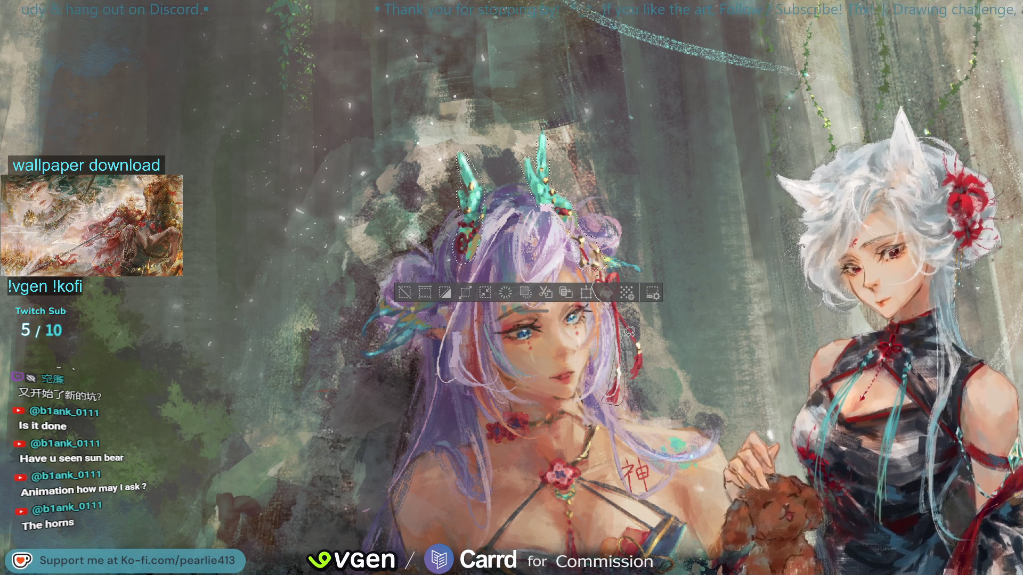
Lasso the red ribbon down its full length into the selection, then delete everything outside the horns and ribbons
{"action": "left_click_drag", "start_coordinate": [627, 274], "coordinate": [628, 275]}
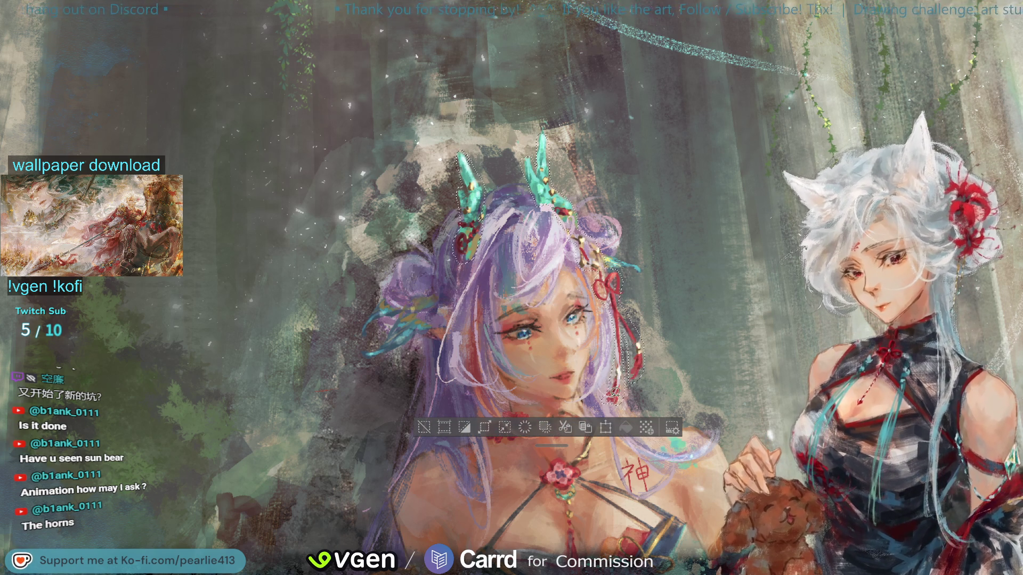
{"action": "left_click_drag", "start_coordinate": [608, 394], "coordinate": [613, 410]}
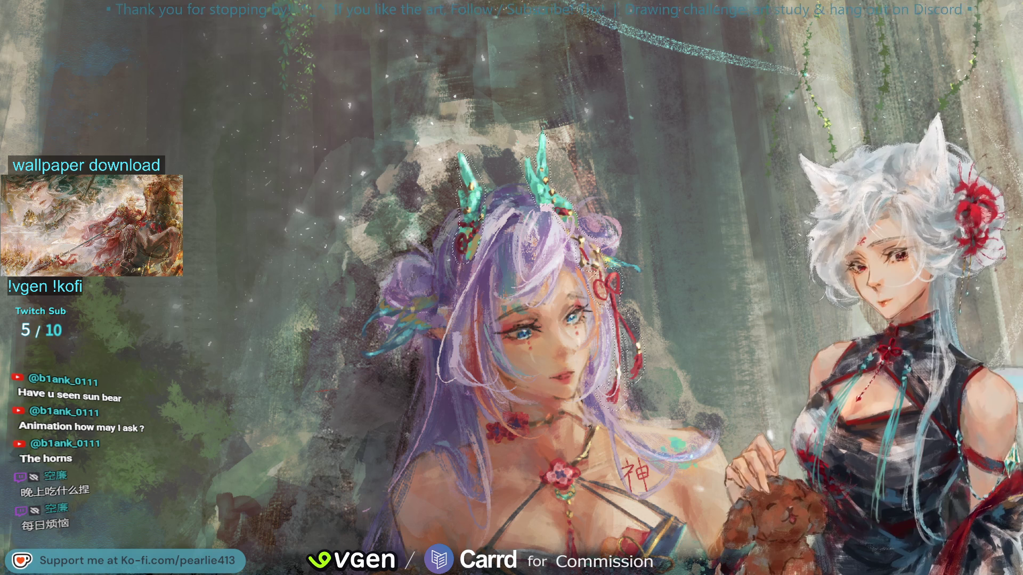
{"action": "key", "text": "Delete"}
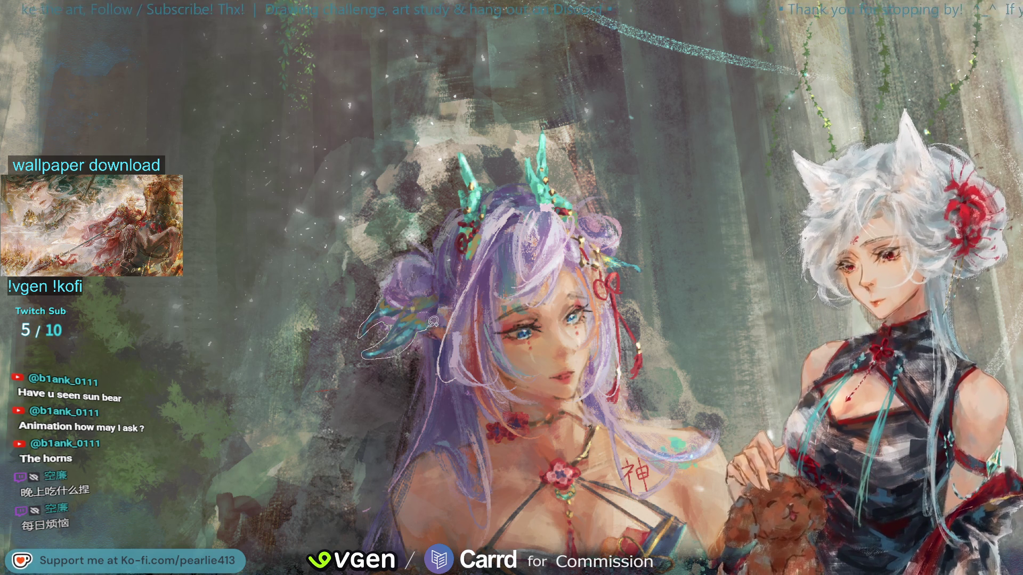
{"action": "left_click_drag", "start_coordinate": [415, 289], "coordinate": [418, 288]}
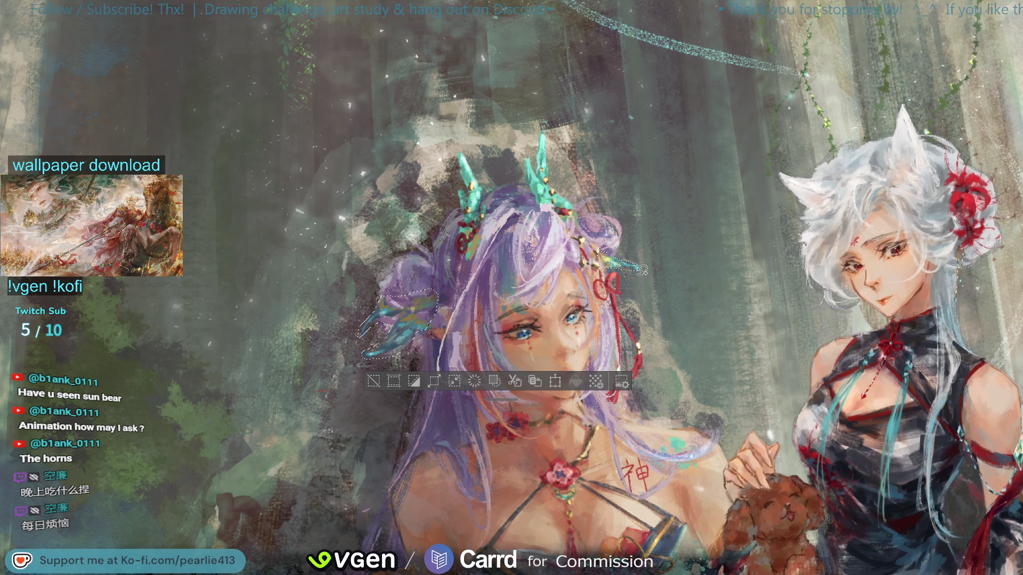
{"action": "left_click_drag", "start_coordinate": [642, 270], "coordinate": [626, 258]}
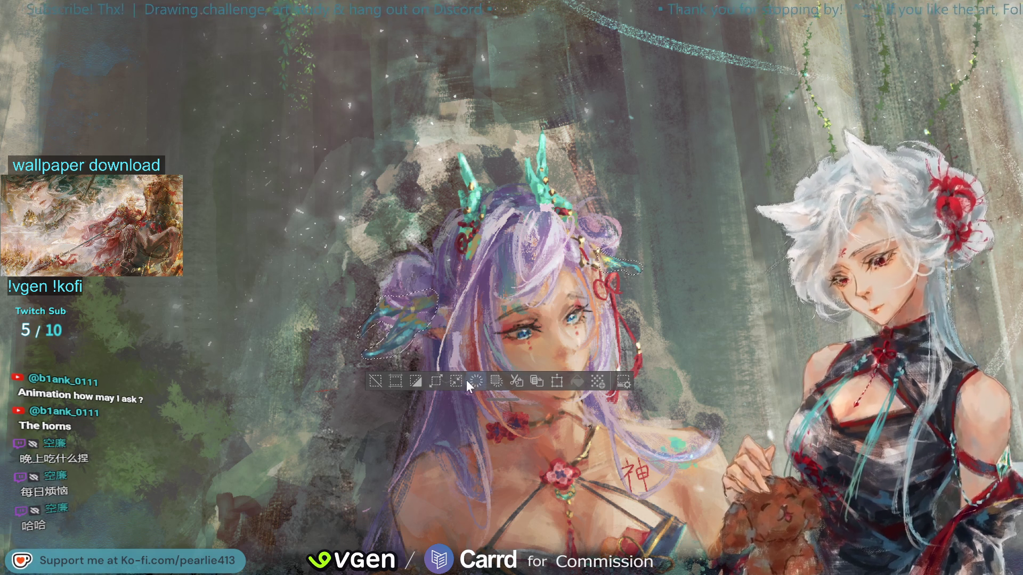
{"action": "left_click", "coordinate": [414, 379]}
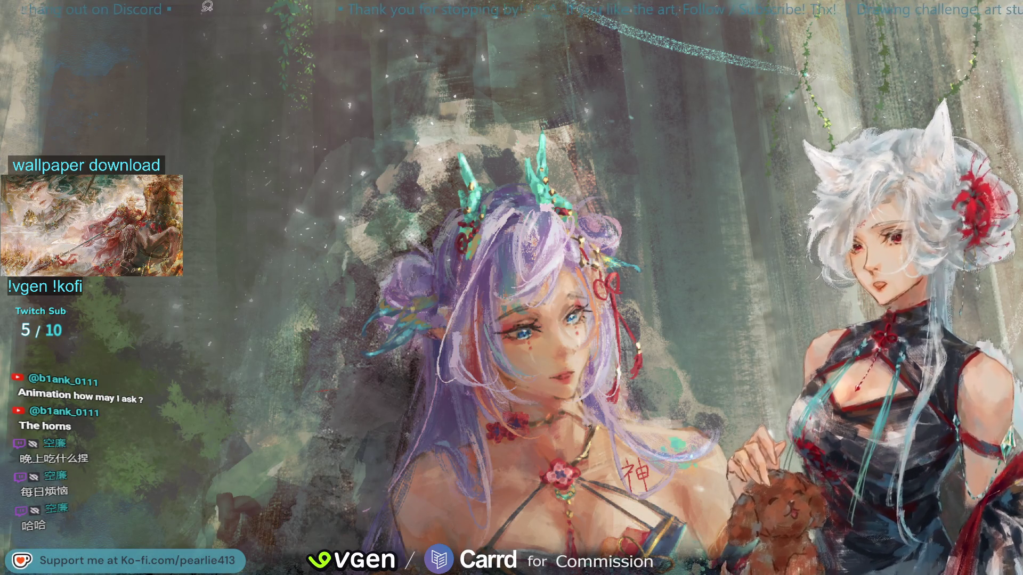
{"action": "key", "text": "ctrl+d"}
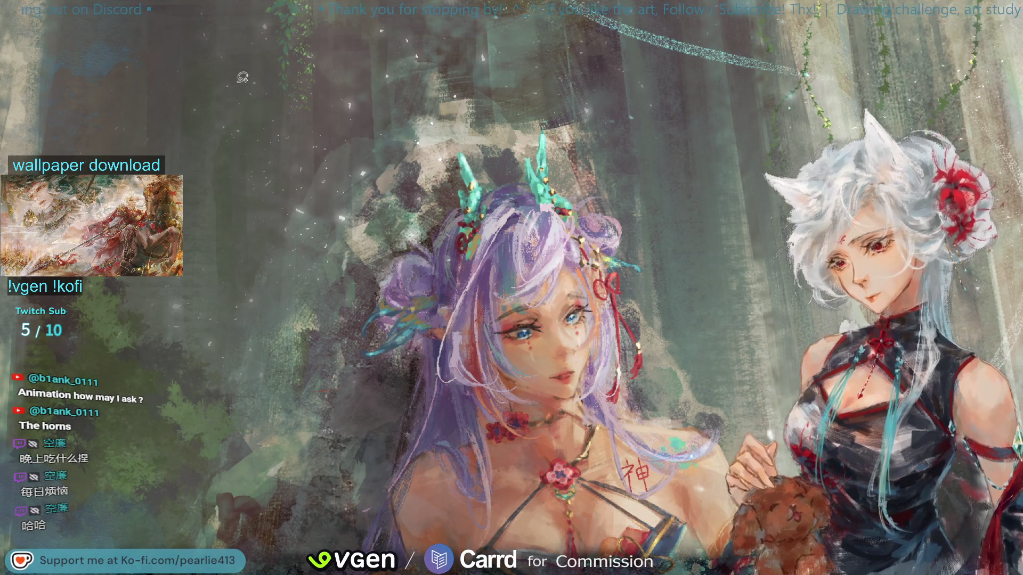